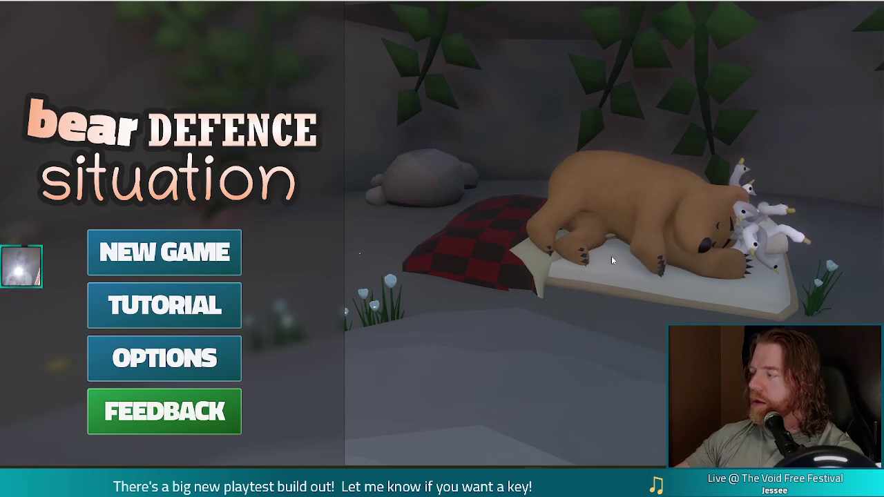
- Start a new game and run the debug console command set_ability curse_temperance
click(224, 255)
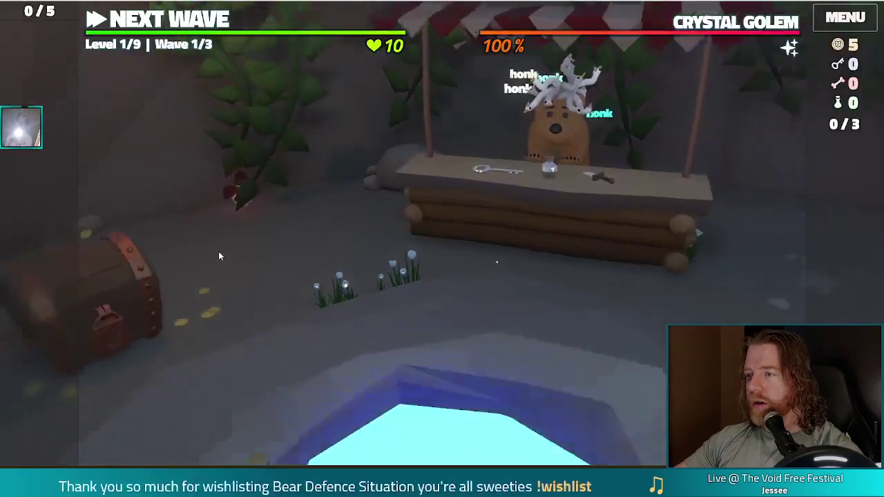
mouse_move(703, 26)
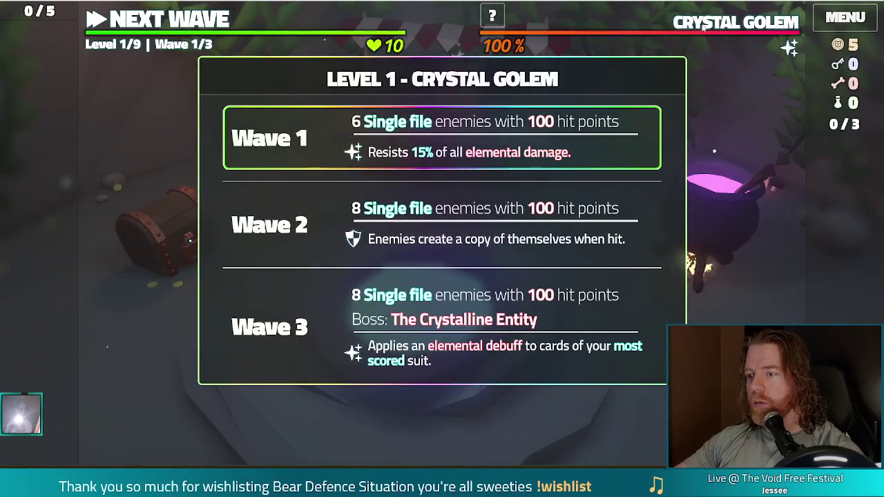
key(grave)
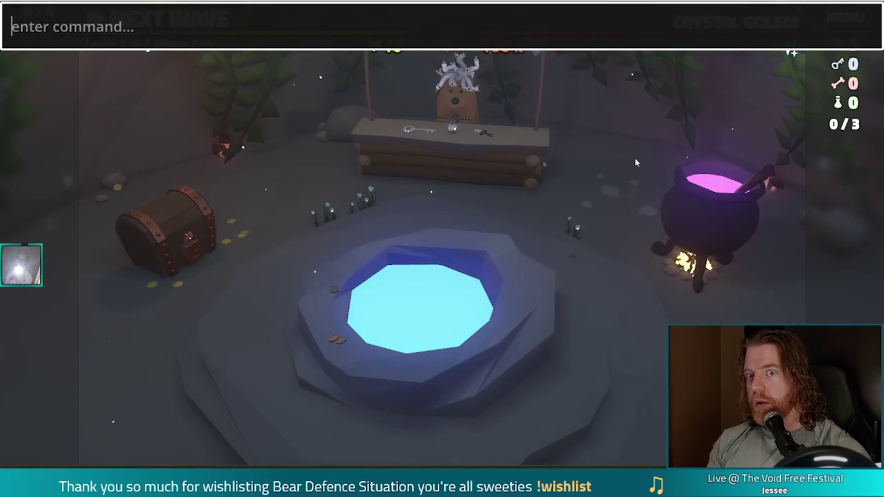
text(set_ability curse_temperance)
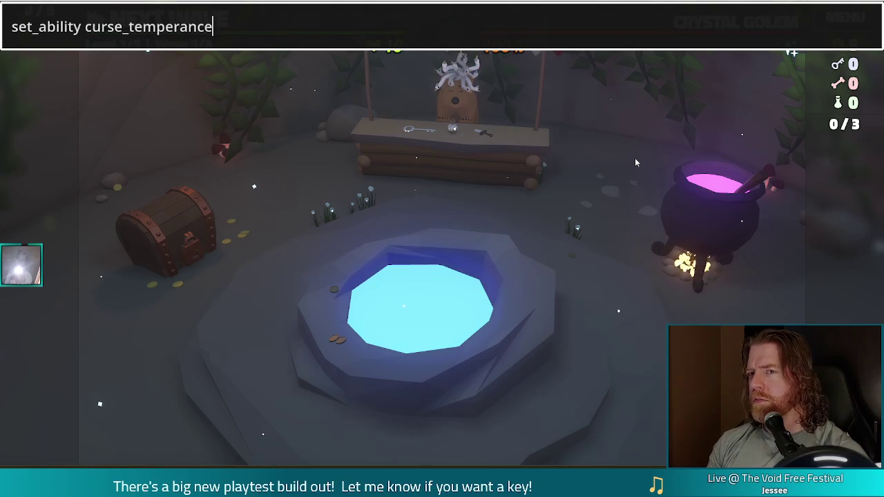
key(Return)
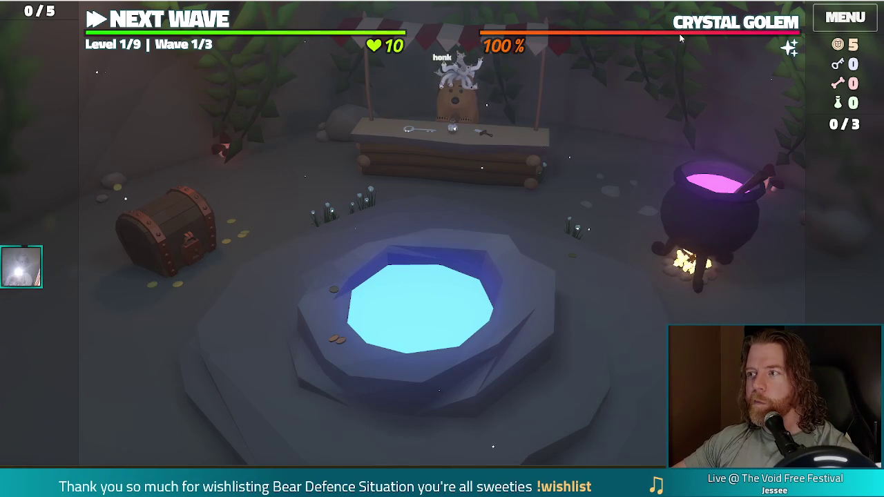
mouse_move(717, 29)
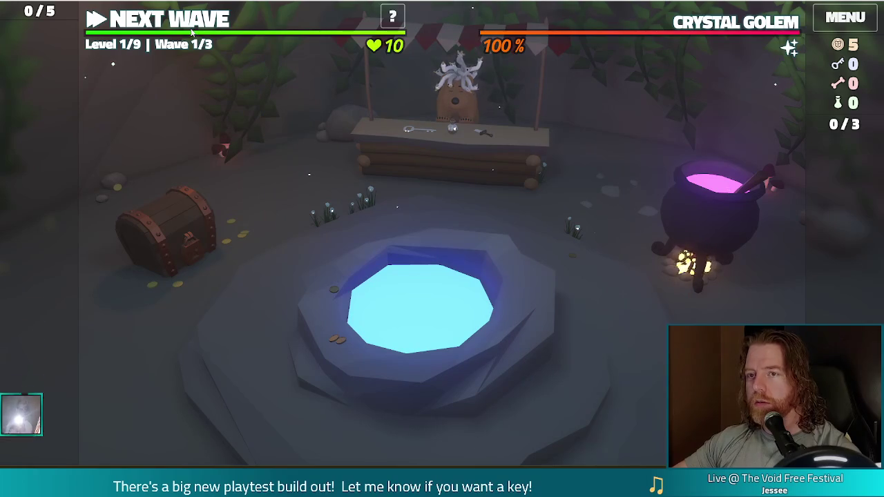
- Play a Pair (2 of Wind, 2 of Clubs) to build a Ballista Tower inside the path's bend
click(187, 26)
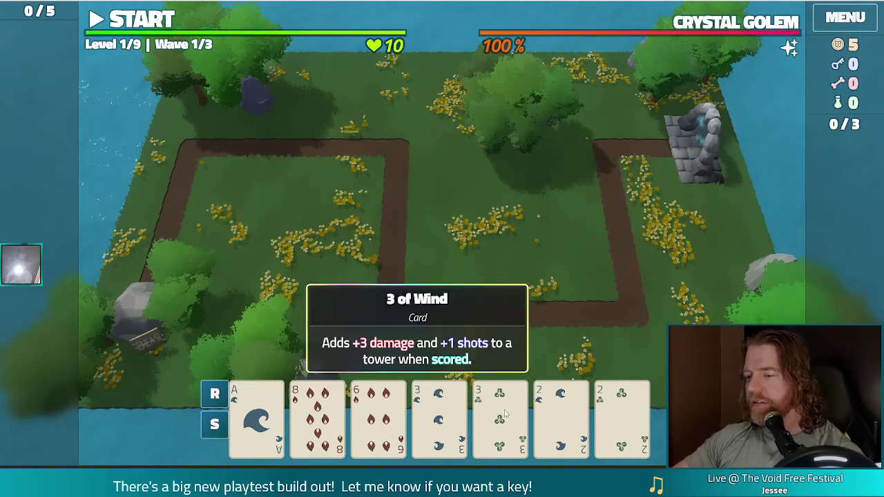
click(556, 418)
click(627, 420)
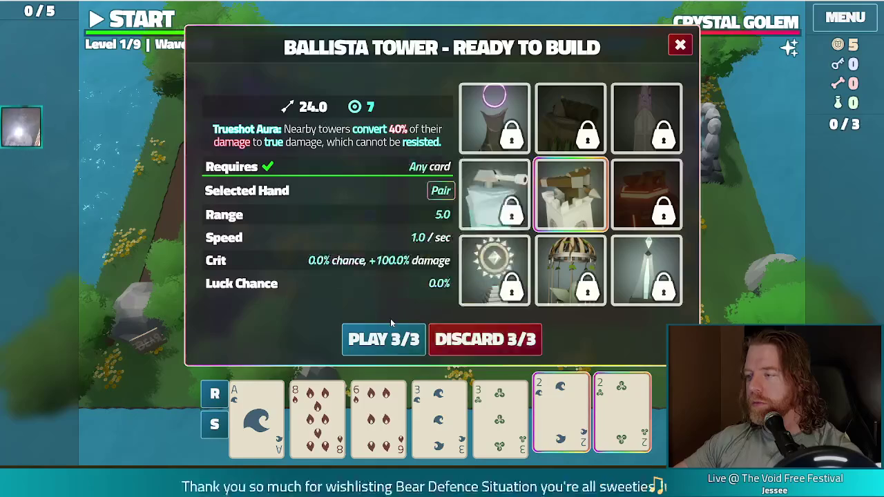
click(377, 340)
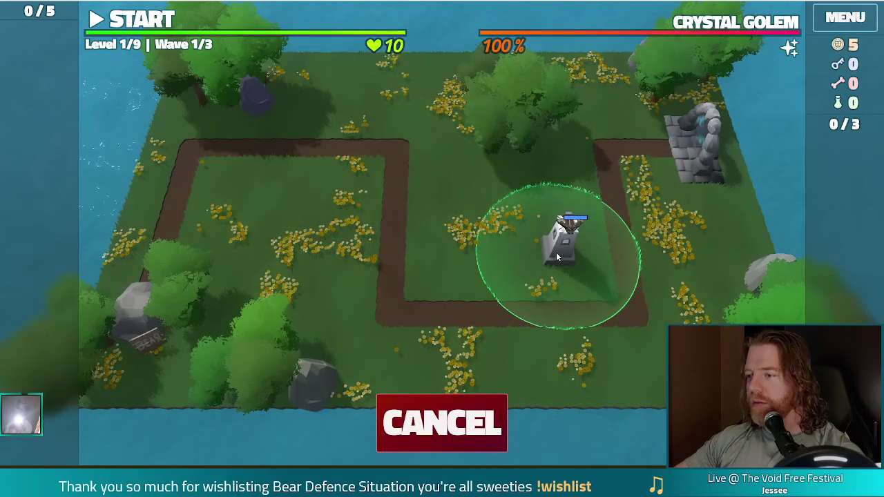
click(592, 279)
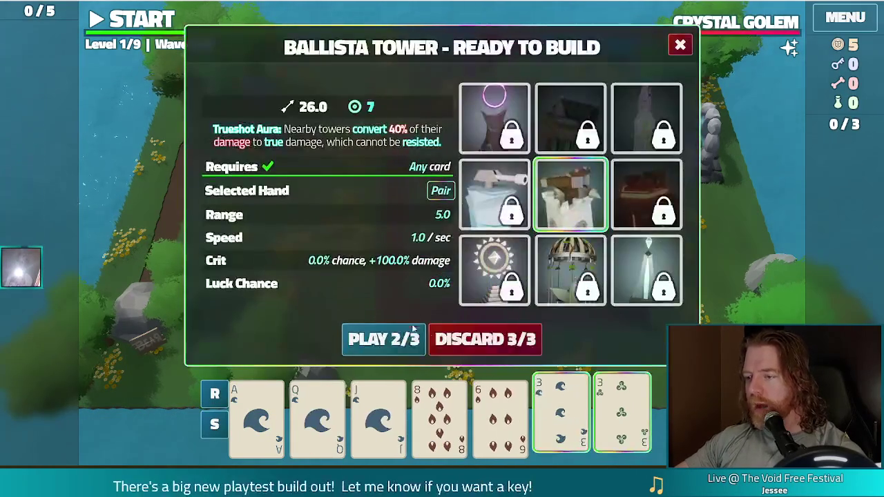
- Build another tower inside the path loop and dismiss the wave complete summary
click(385, 339)
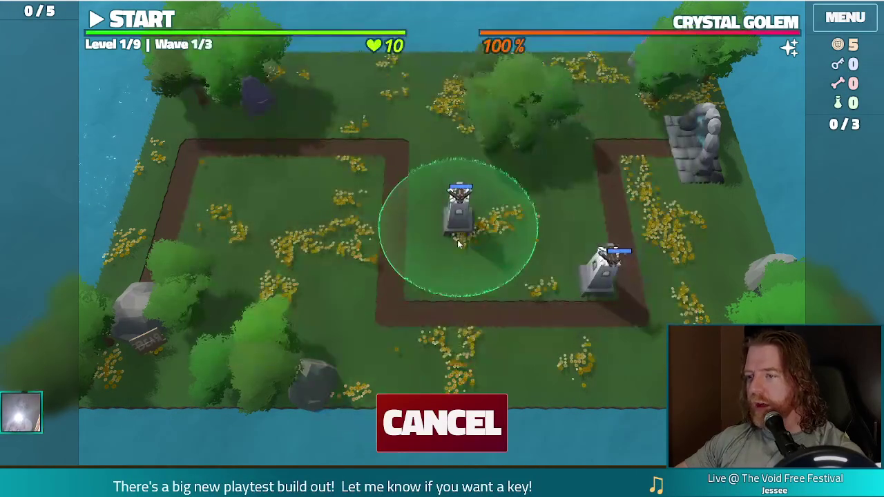
click(459, 242)
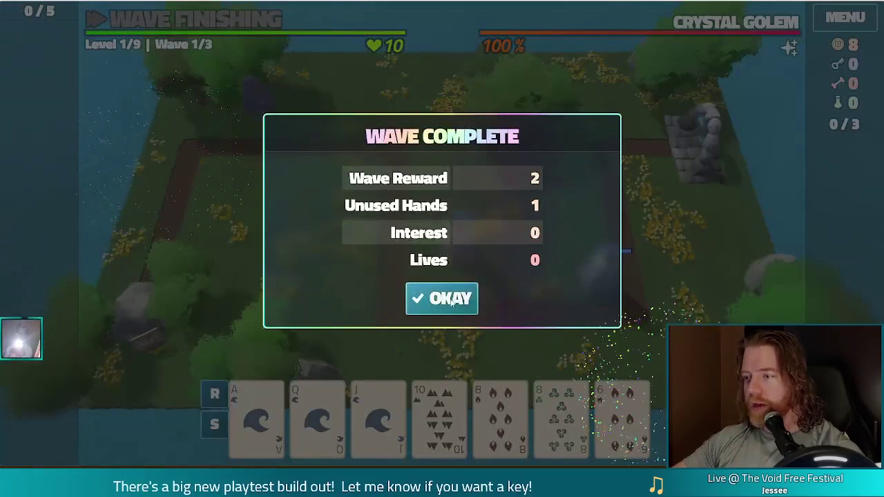
click(442, 298)
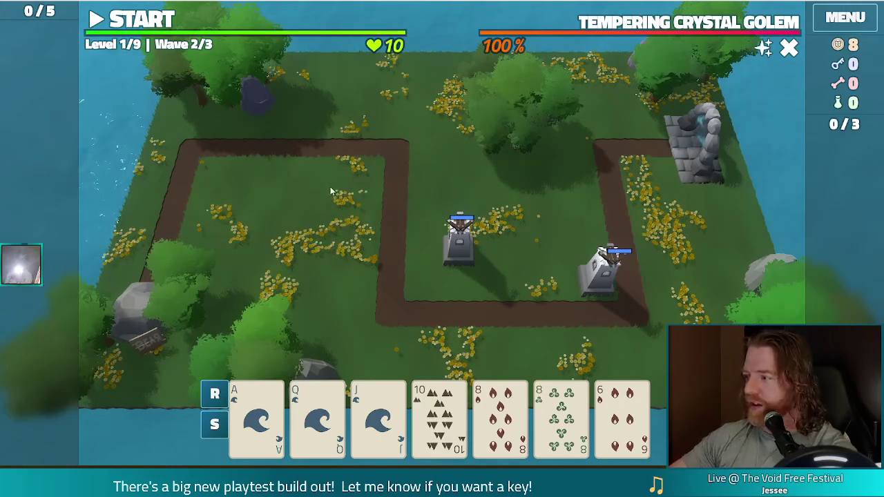
- Start wave 2 and toggle PAUSE/UNPAUSE repeatedly, leaving the game paused mid-wave
click(158, 27)
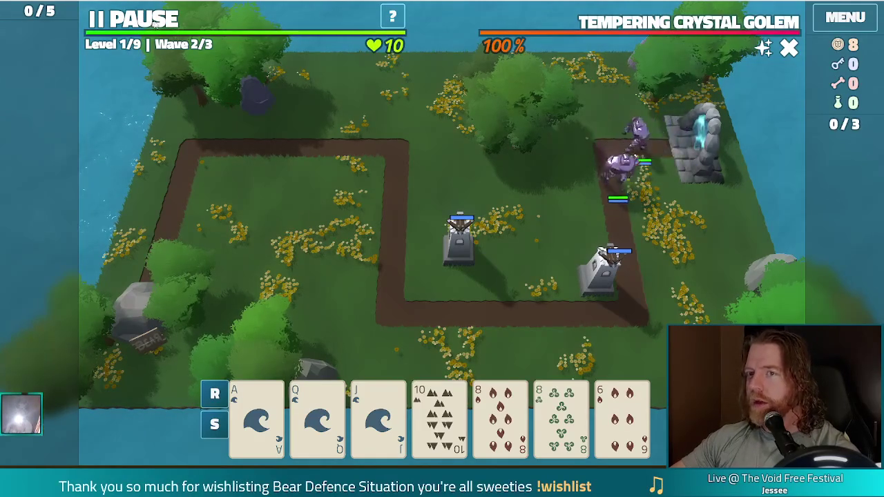
click(154, 22)
click(154, 22)
click(157, 23)
click(156, 22)
click(156, 23)
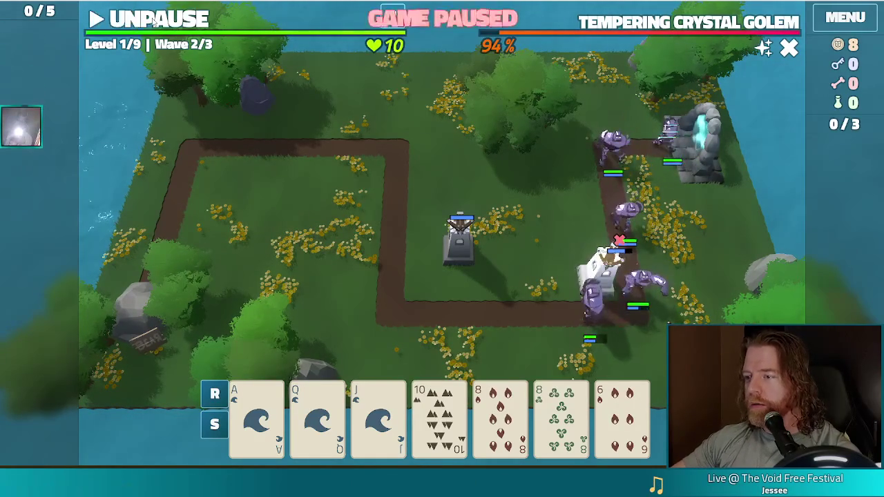
click(155, 22)
click(156, 22)
click(155, 22)
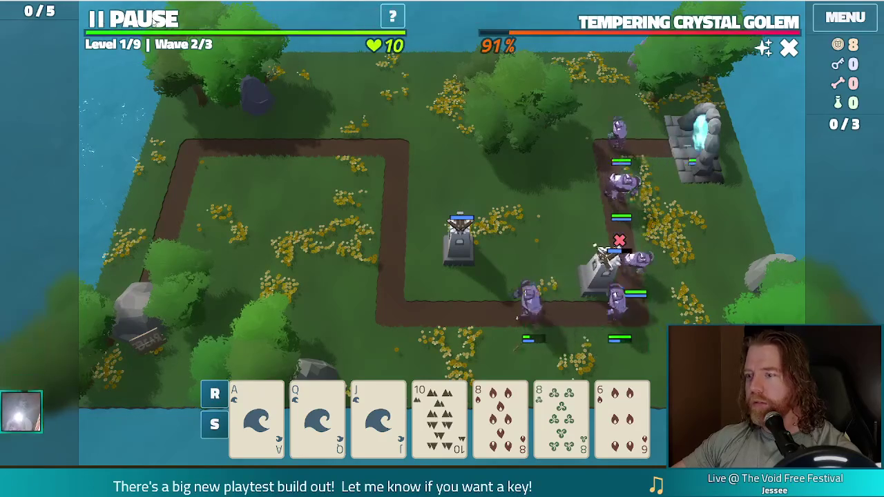
click(155, 22)
click(155, 23)
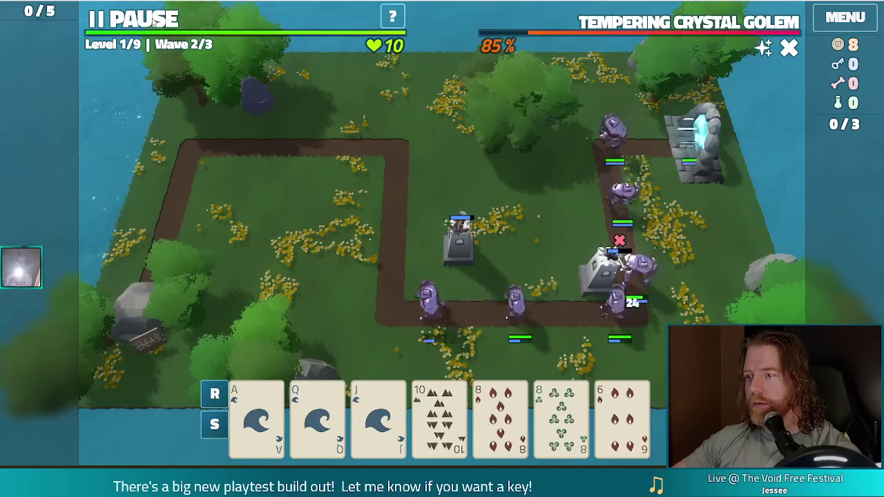
click(155, 22)
click(155, 22)
click(156, 22)
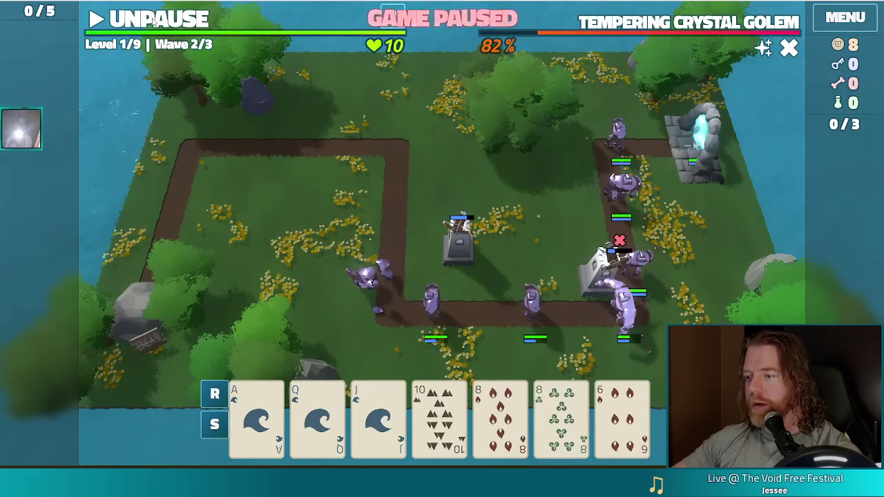
click(156, 22)
click(156, 22)
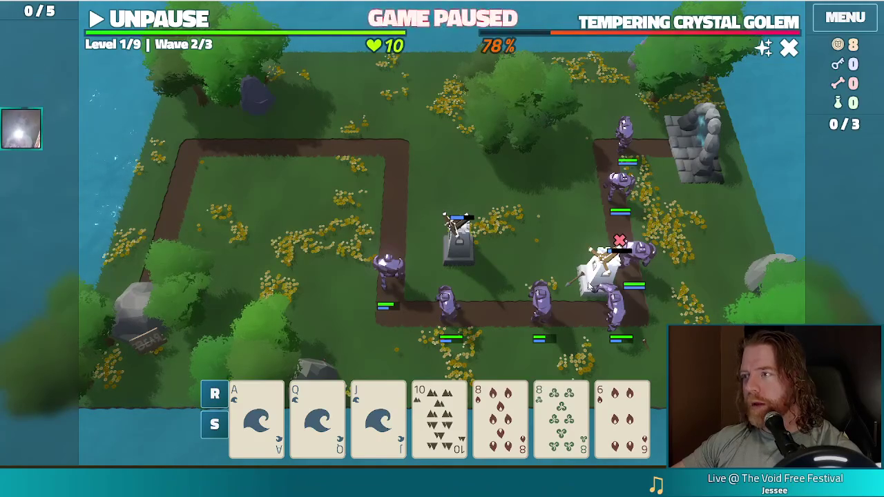
mouse_move(766, 50)
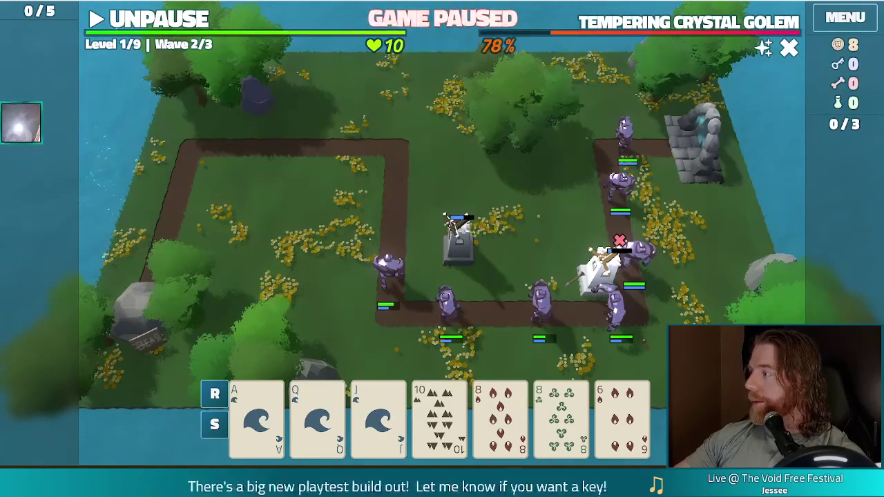
- Set the system volume to 70, then to 66, and stop the running debug game
key(Down)
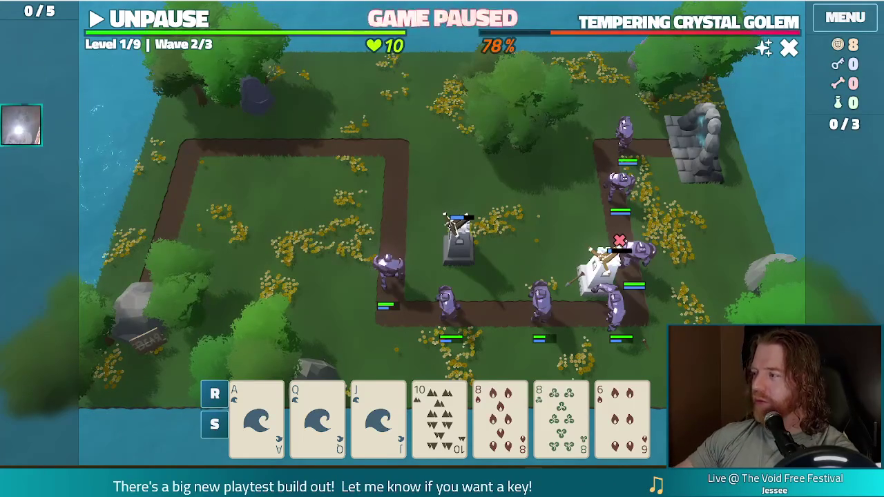
key(XF86AudioLowerVolume)
key(XF86AudioLowerVolume)
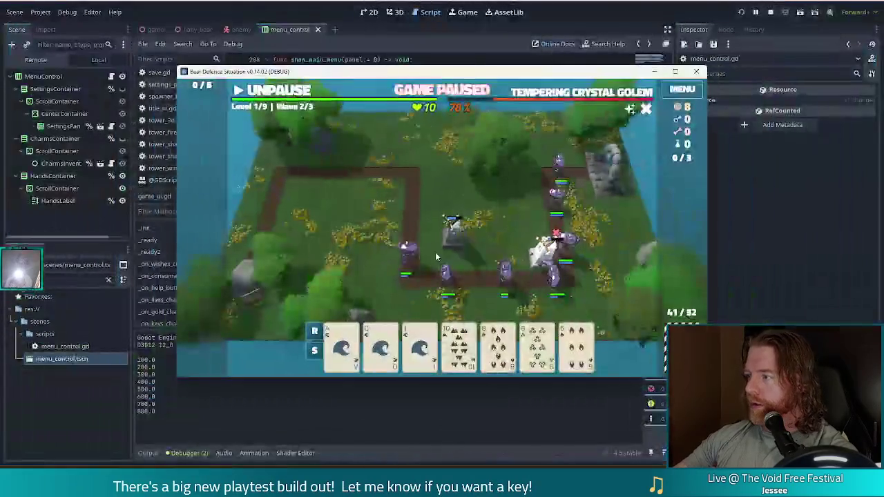
mouse_move(588, 95)
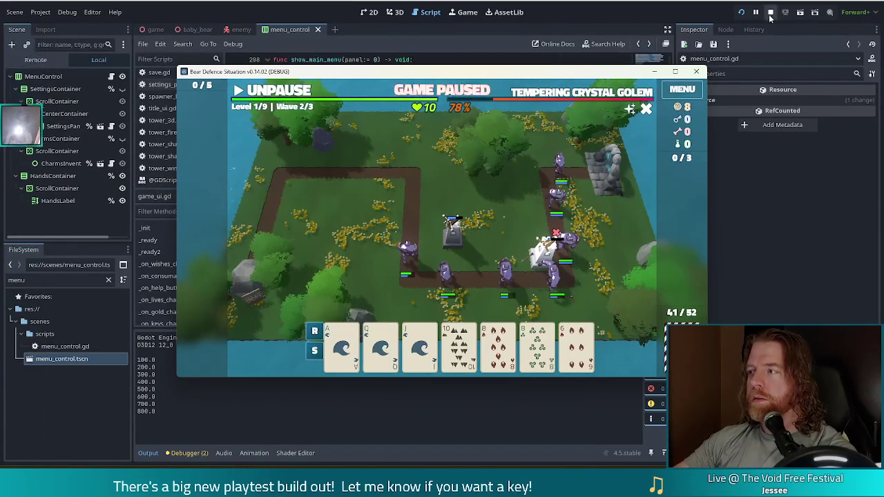
click(772, 13)
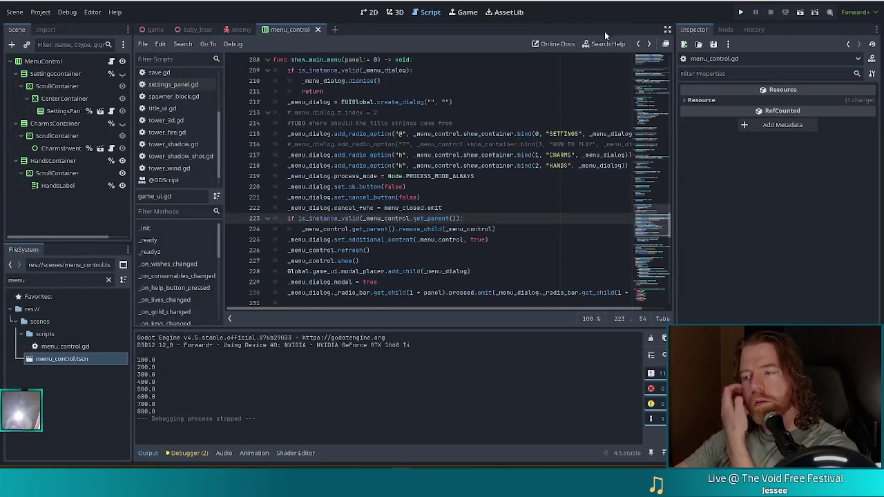
- Put the cursor on the line removing _menu_control from its parent in menu_control.gd
click(520, 230)
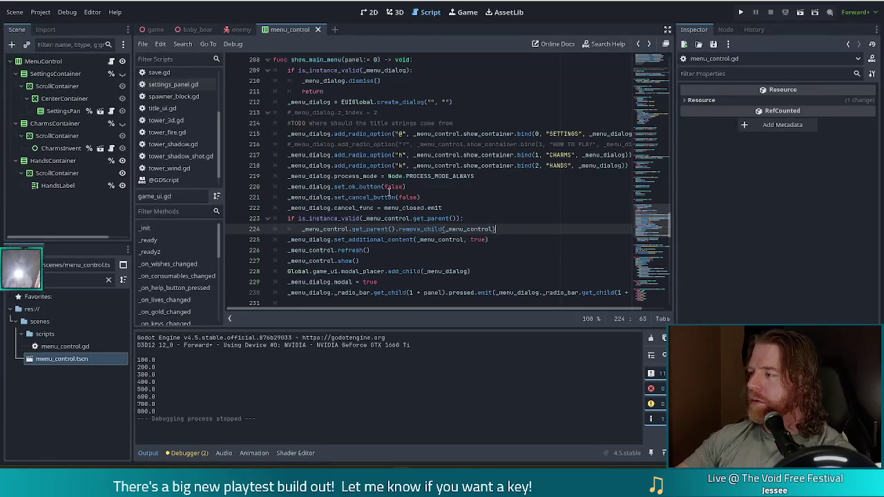
click(489, 184)
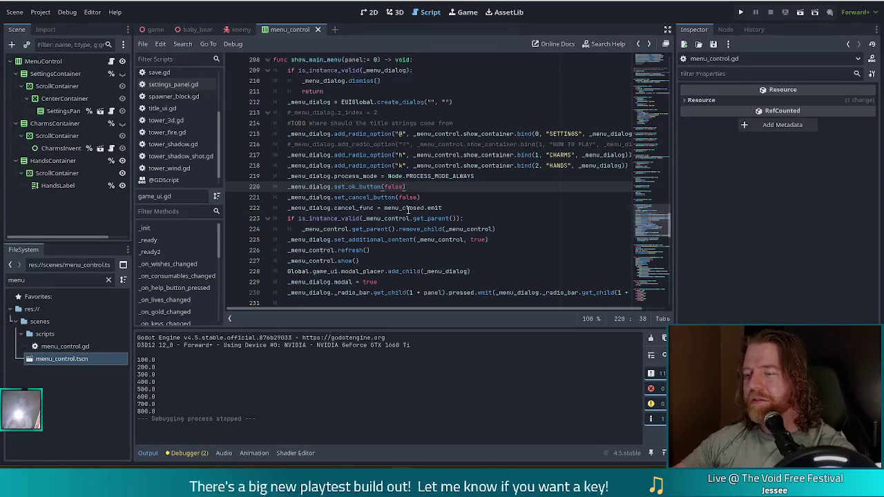
- Inspect the set_cancel_button(false) and set_ok_button(false) lines in show_main_menu
click(515, 199)
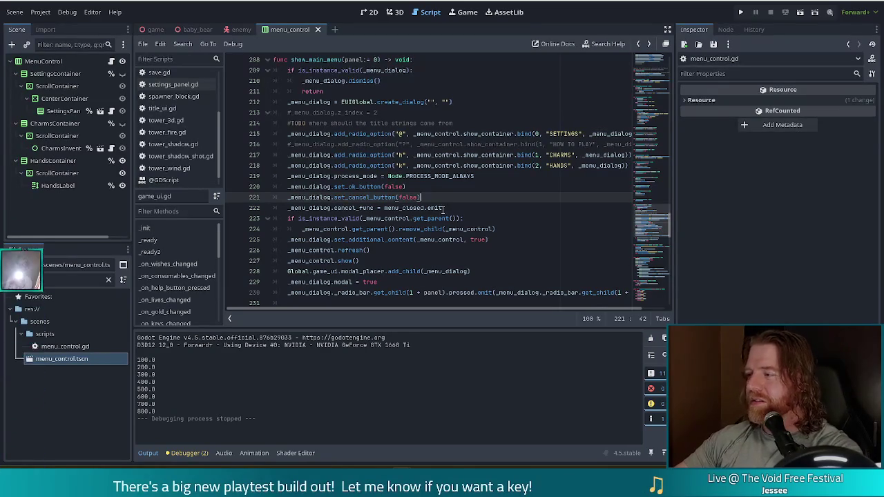
mouse_move(443, 210)
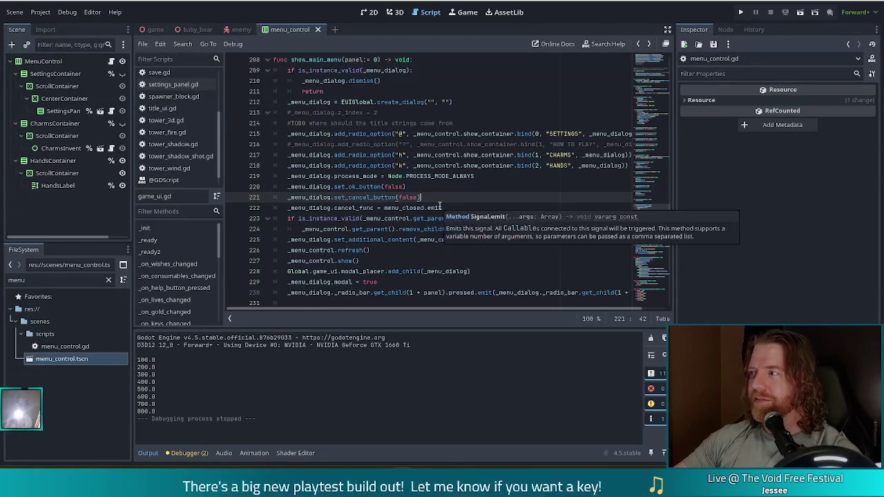
click(432, 183)
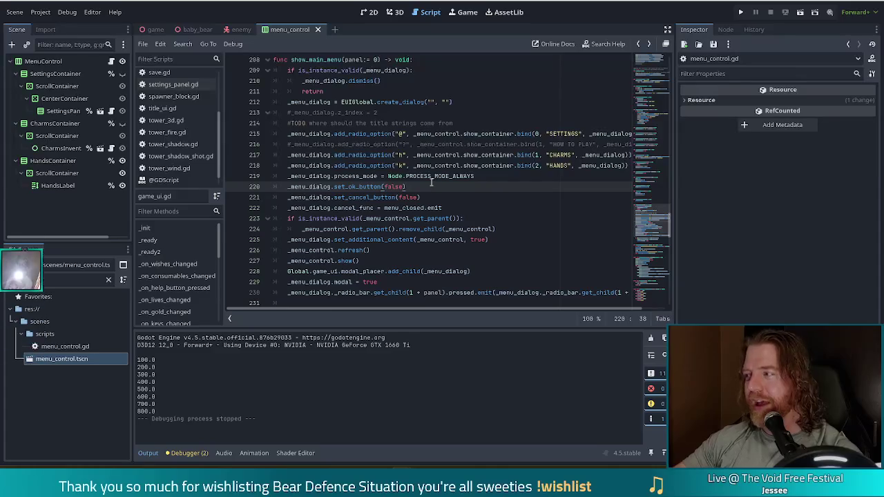
mouse_move(389, 215)
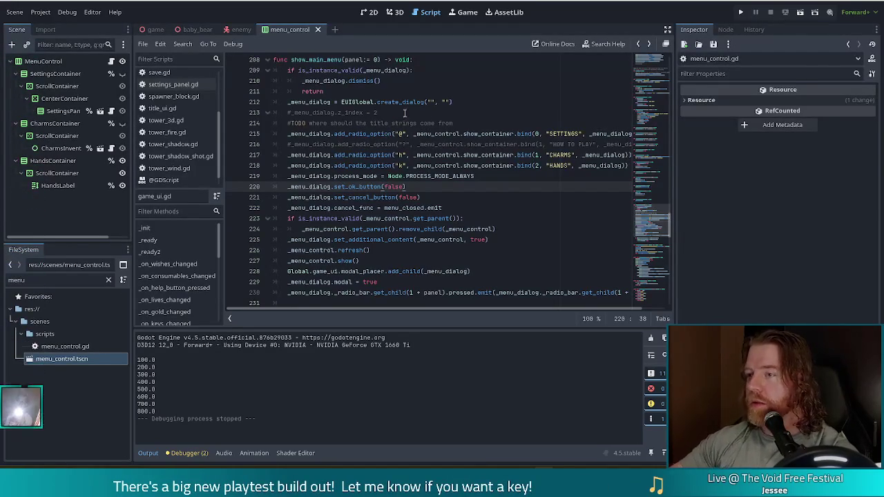
- Run the project with F5 and open the game's FEEDBACK thank-you message
key(F5)
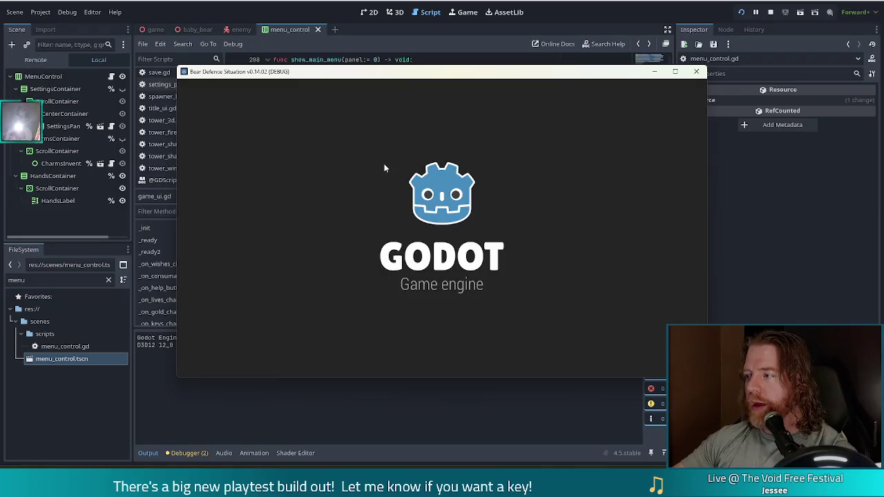
click(284, 350)
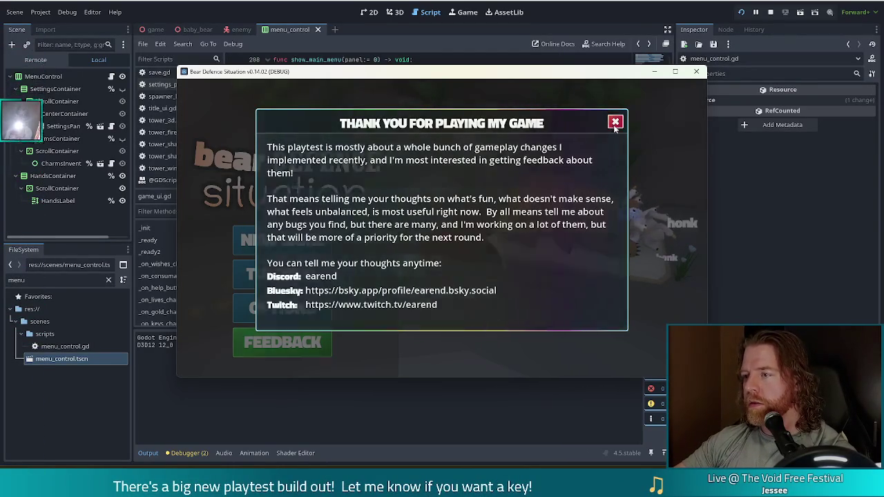
- Dismiss the thank-you message, move the game window up-left, and close it to stop debugging
click(616, 122)
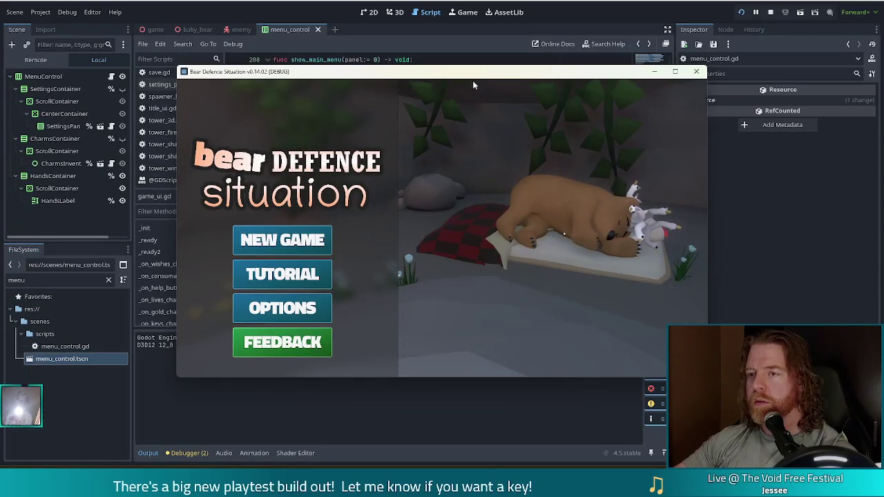
drag(543, 73, 503, 60)
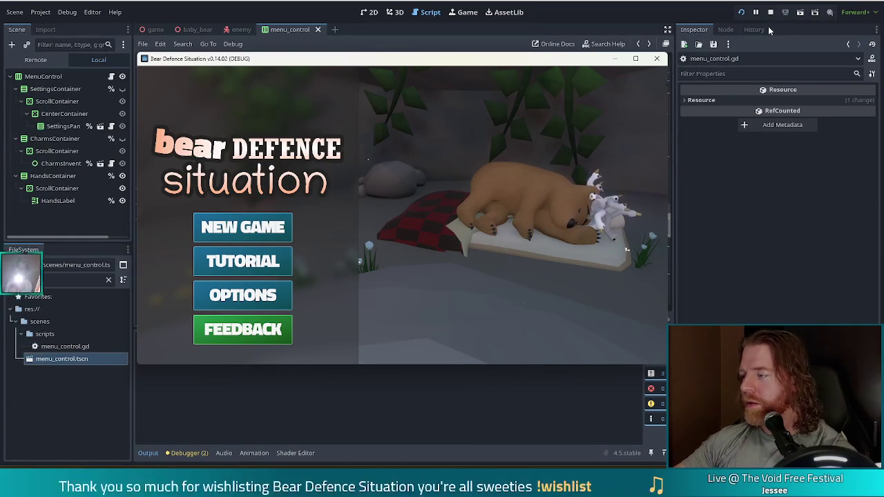
click(770, 12)
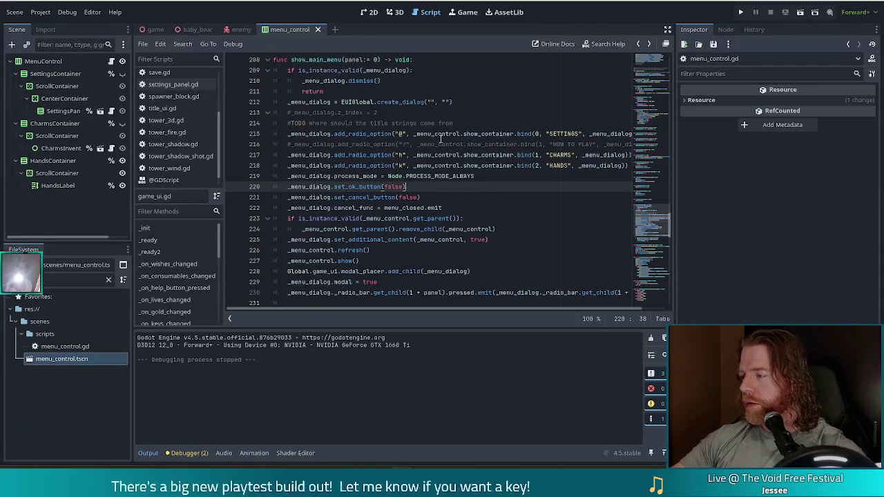
mouse_move(440, 138)
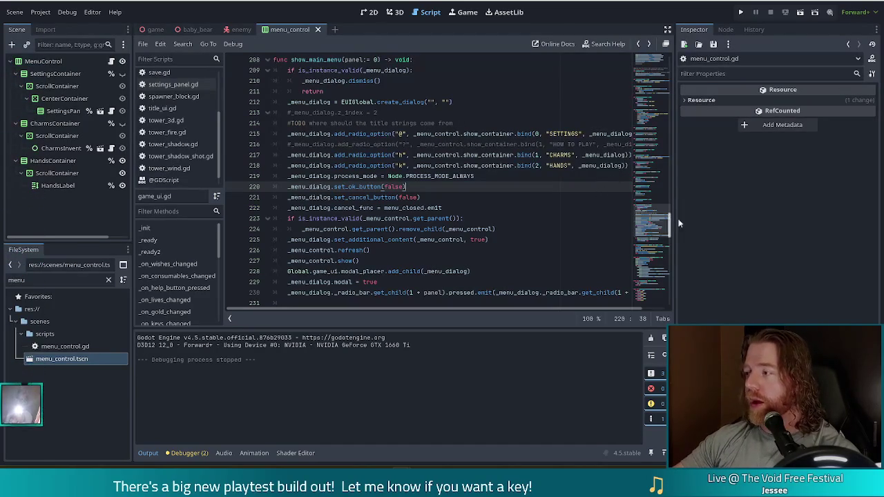
click(513, 239)
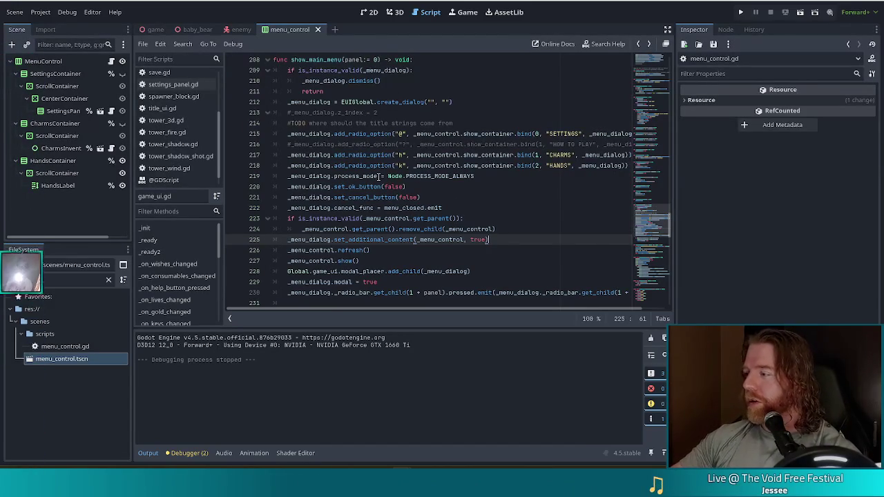
mouse_move(378, 176)
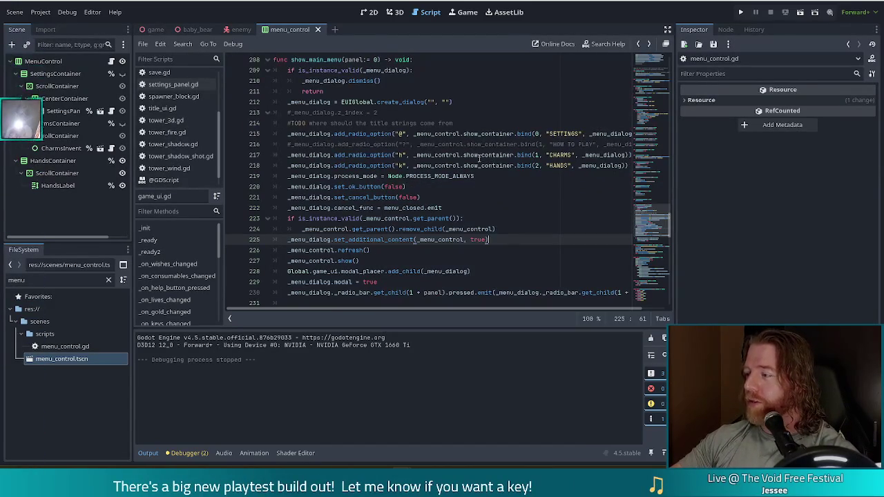
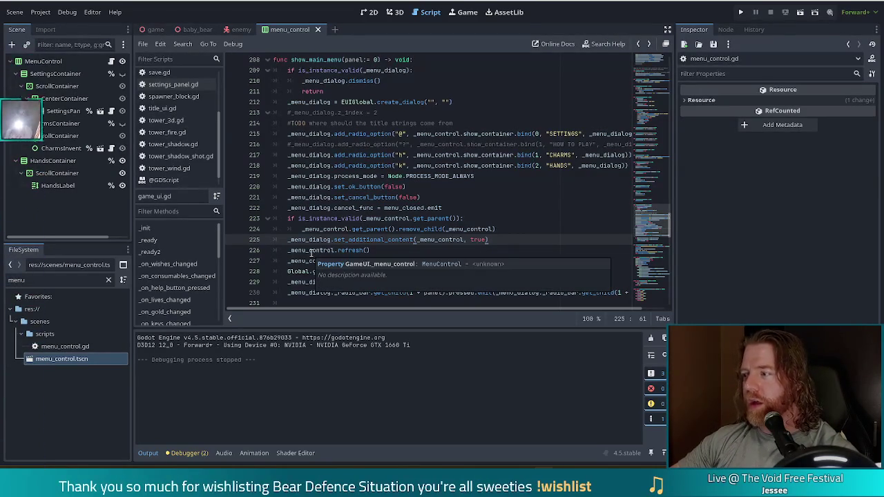
- Scroll through the Alpine Lake Steam page's trailer and screenshots, then close the browser
click(3, 279)
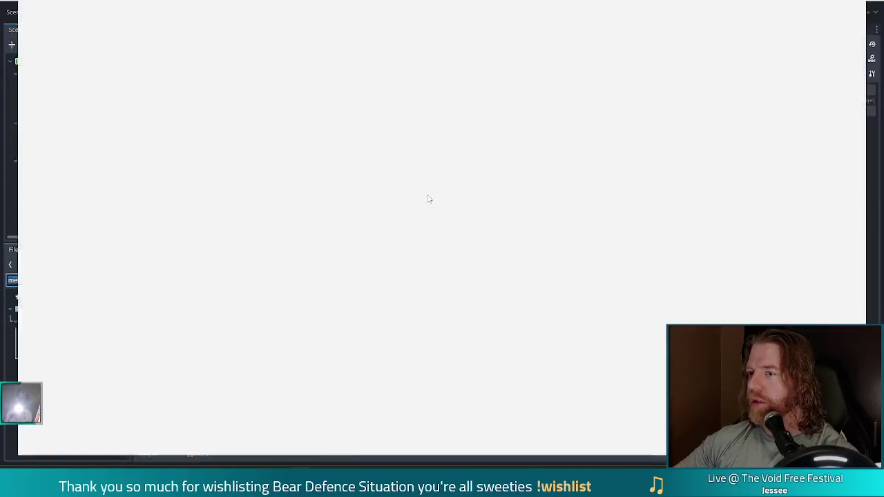
scroll(363, 320, down, 1)
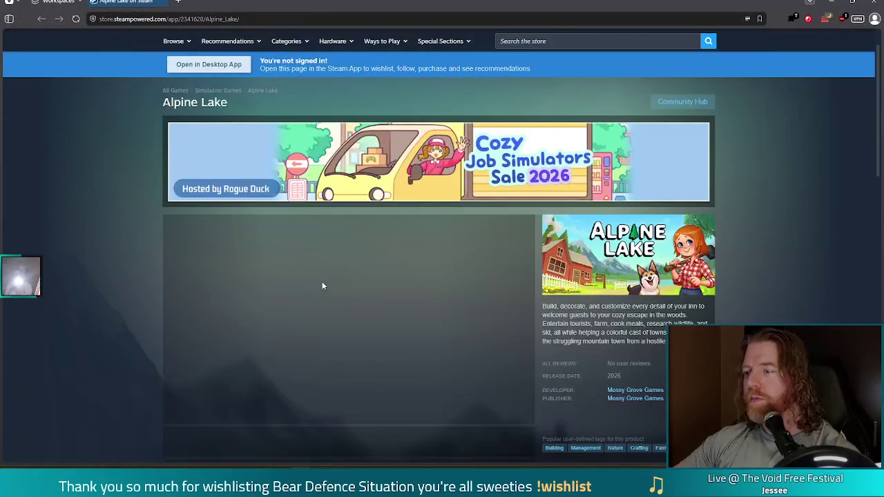
scroll(449, 274, down, 1)
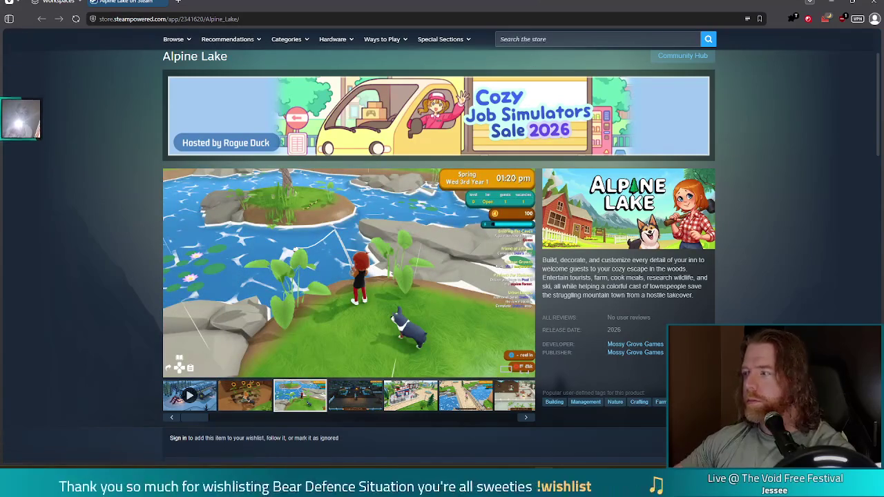
click(874, 3)
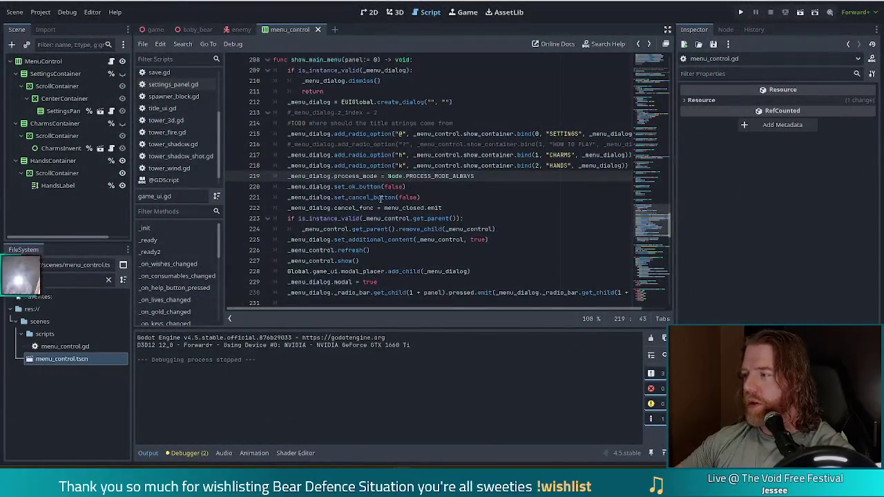
- Read the set_cancel_button docs in menu_control.gd, go to line 221, and select the FileSystem filter text
mouse_move(378, 202)
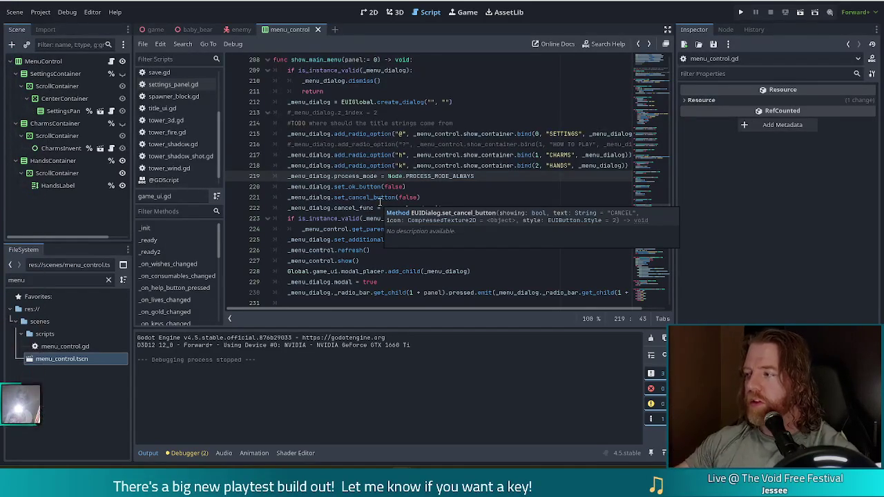
click(509, 177)
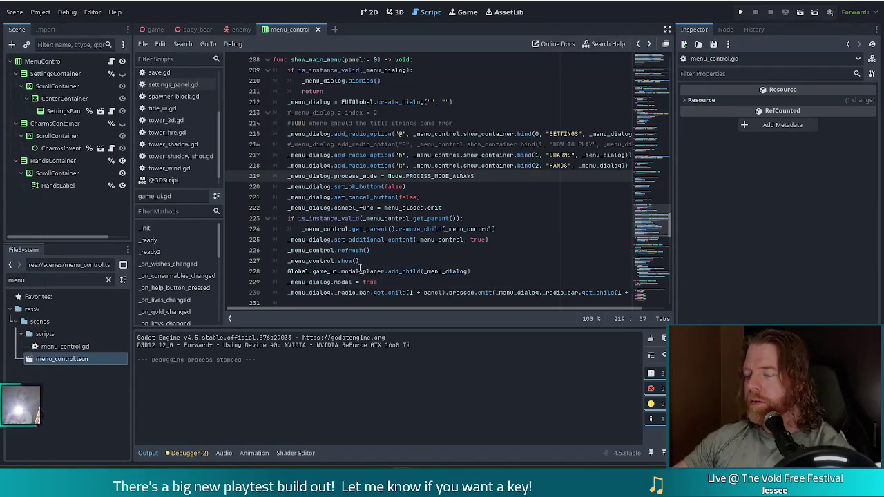
click(493, 196)
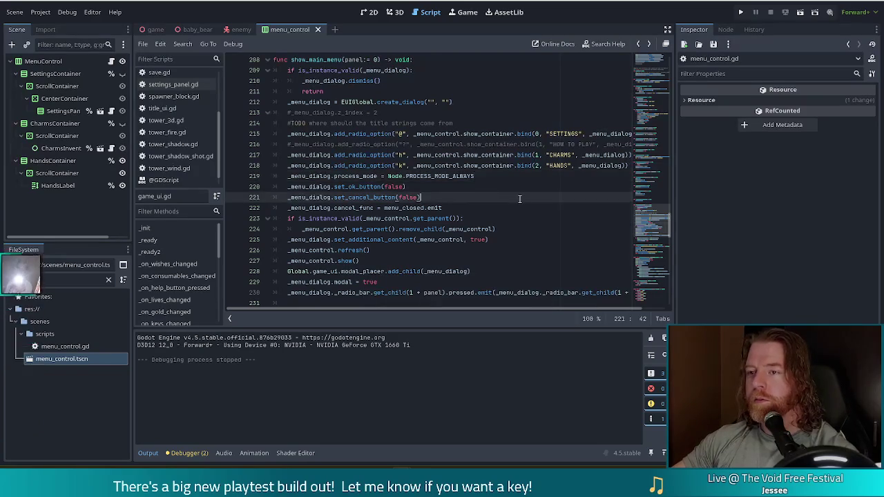
drag(30, 280, 9, 280)
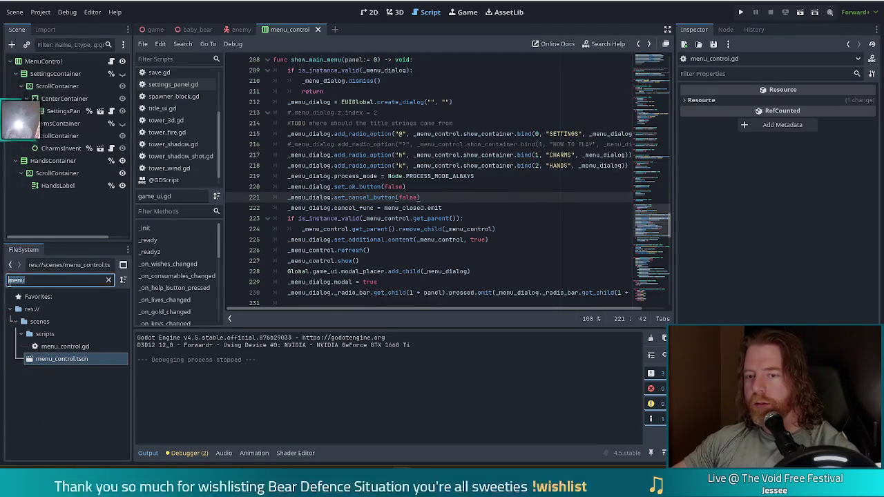
- Filter the FileSystem for 'curse' and load curse_temperance.tres in the Inspector
text(curse)
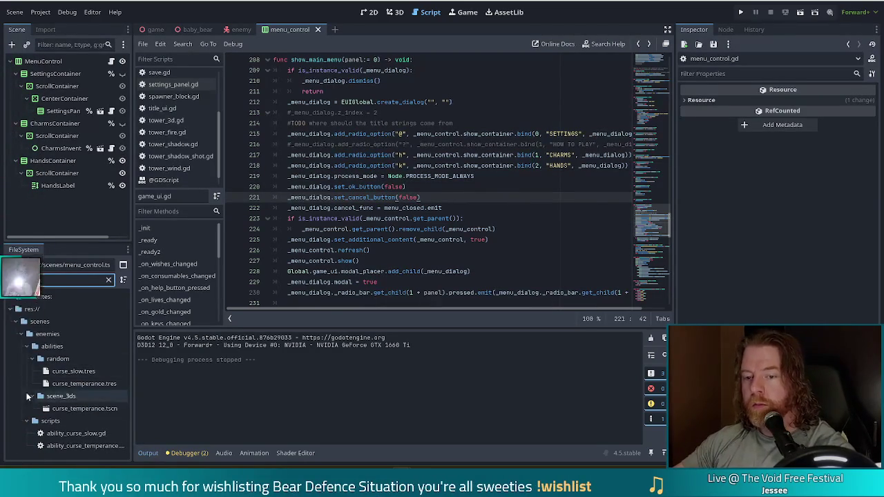
click(59, 385)
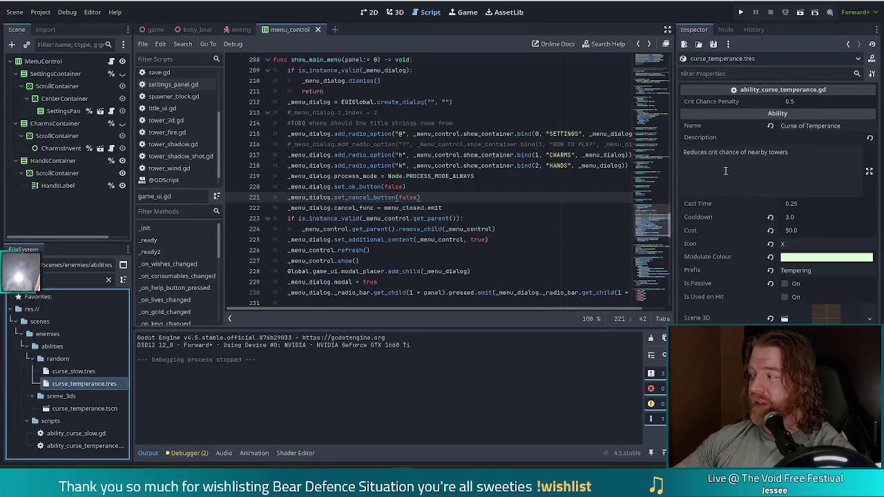
click(784, 163)
key(ctrl+a)
key(ctrl+c)
click(818, 147)
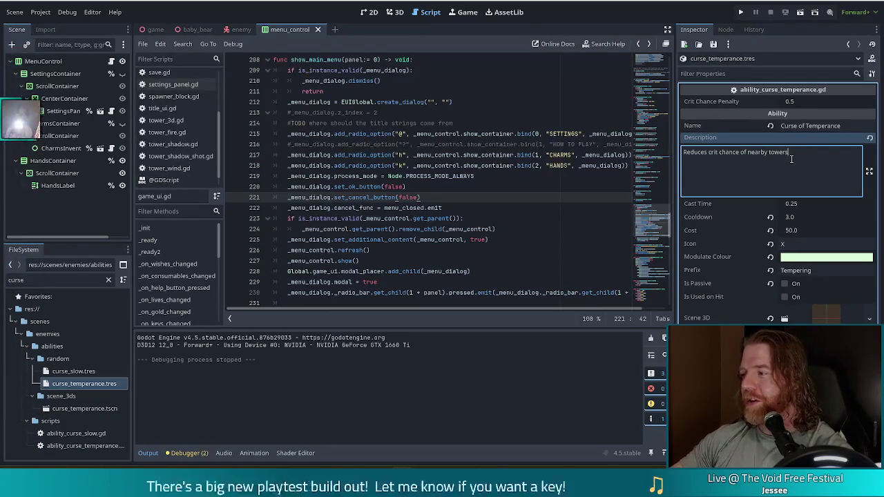
key(Return)
key(ctrl+v)
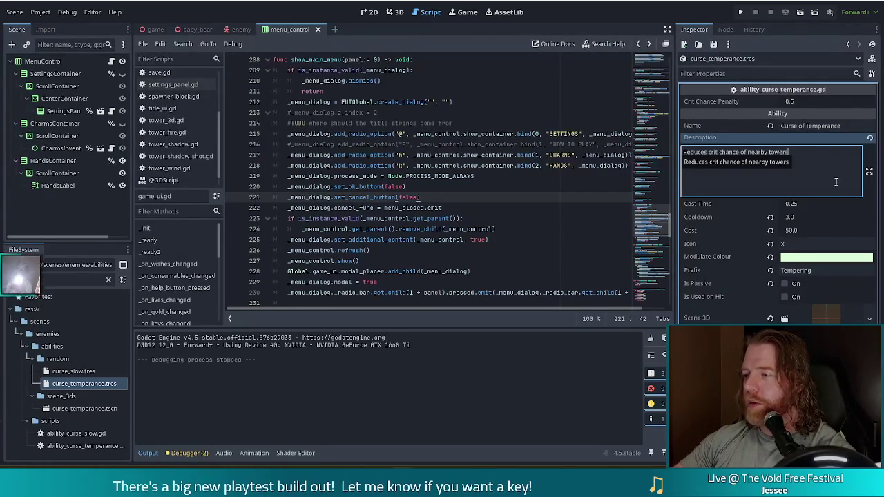
key(ctrl+z)
key(ctrl+z)
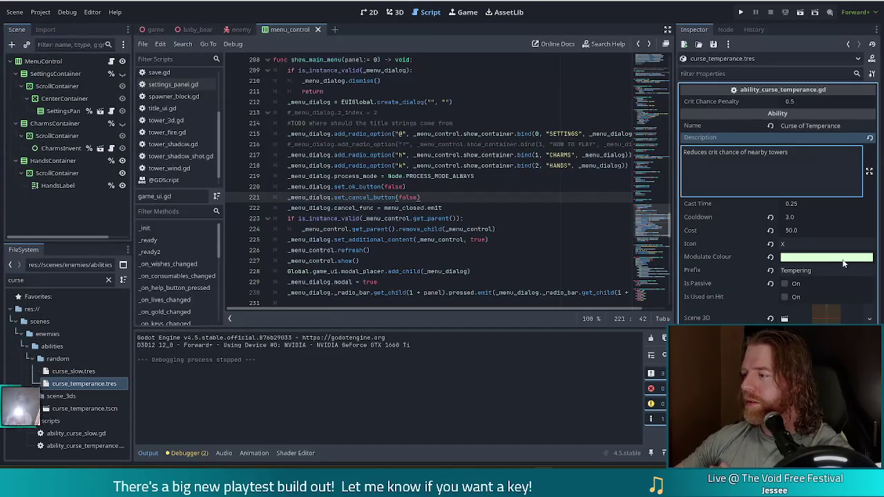
mouse_move(844, 263)
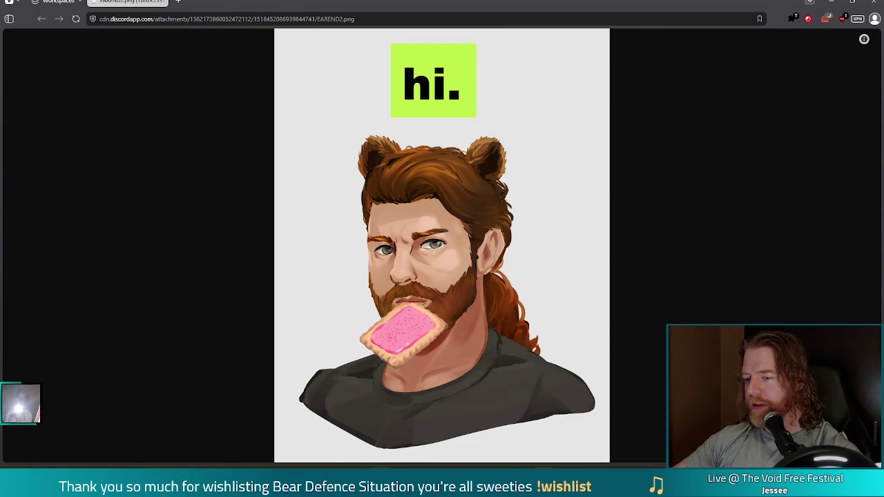
- Switch from the browser back to the Godot Engine window via the taskbar
mouse_move(406, 491)
click(355, 434)
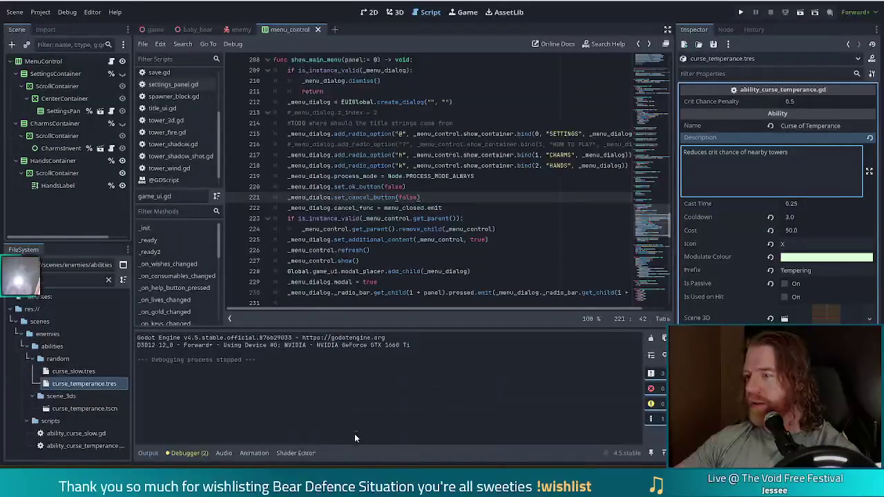
- Search the project files for 'pot' and scroll through the results
click(7, 280)
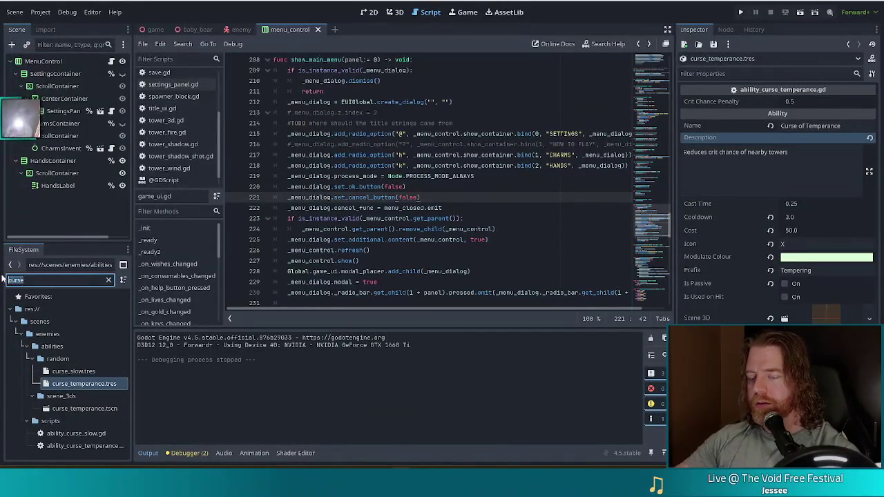
text(p)
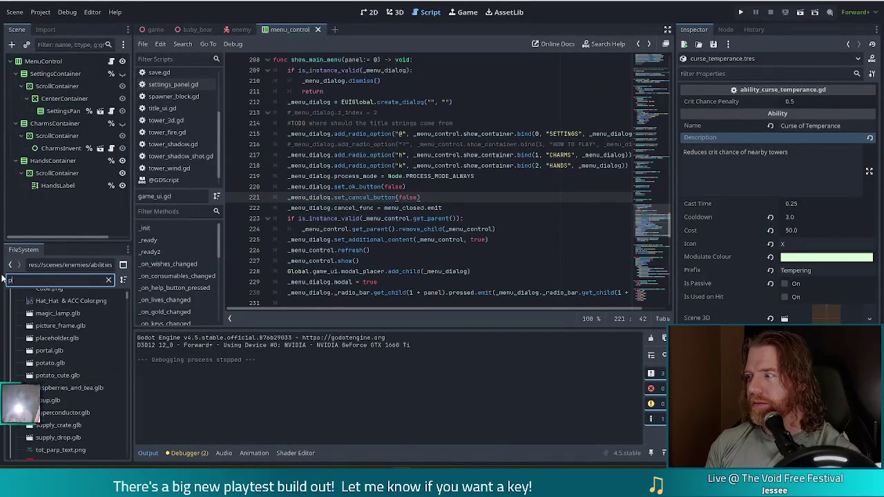
text(ot)
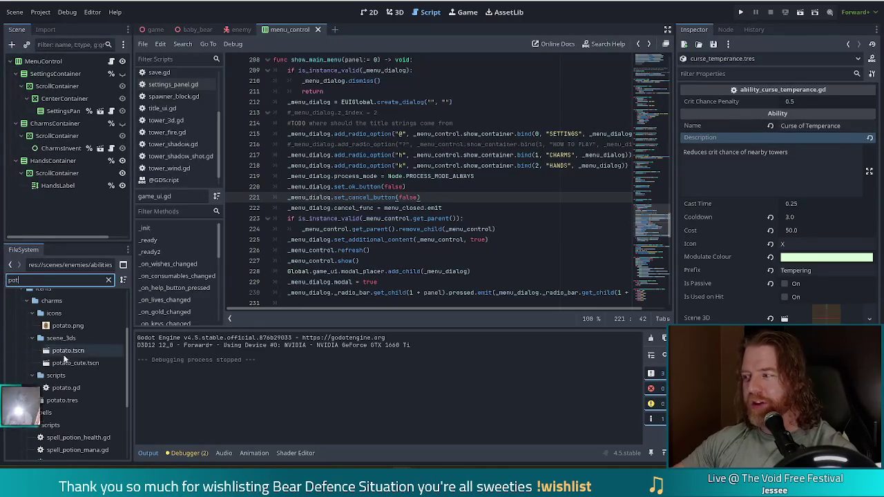
scroll(83, 362, down, 3)
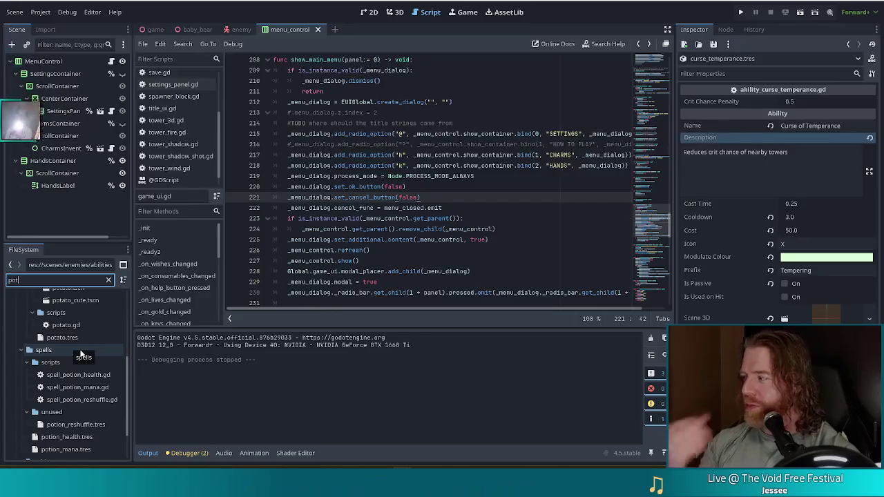
scroll(72, 374, down, 3)
scroll(52, 297, up, 4)
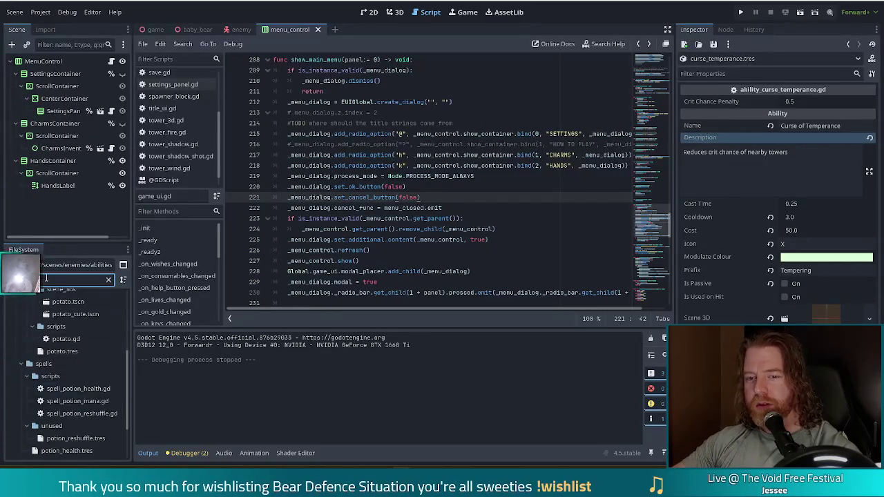
- Find fake_id.tres, show it in the full treasure folder, and inspect tot_parp.tres
text(fake_id)
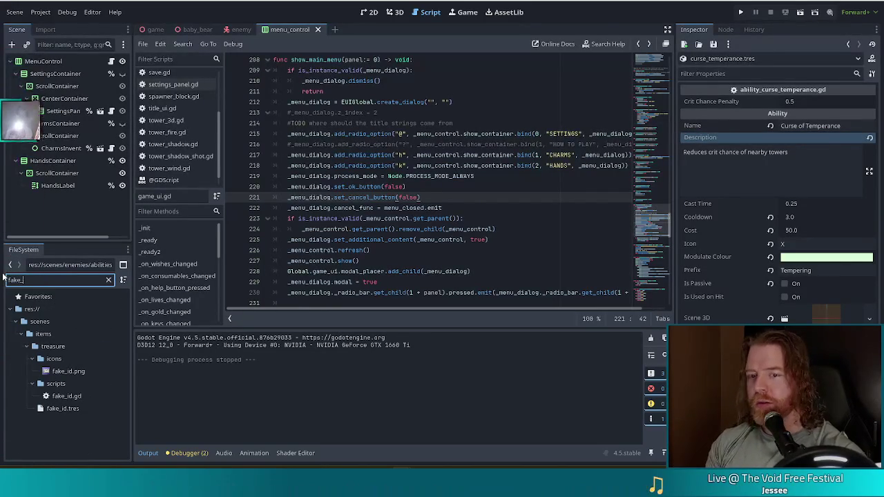
click(61, 408)
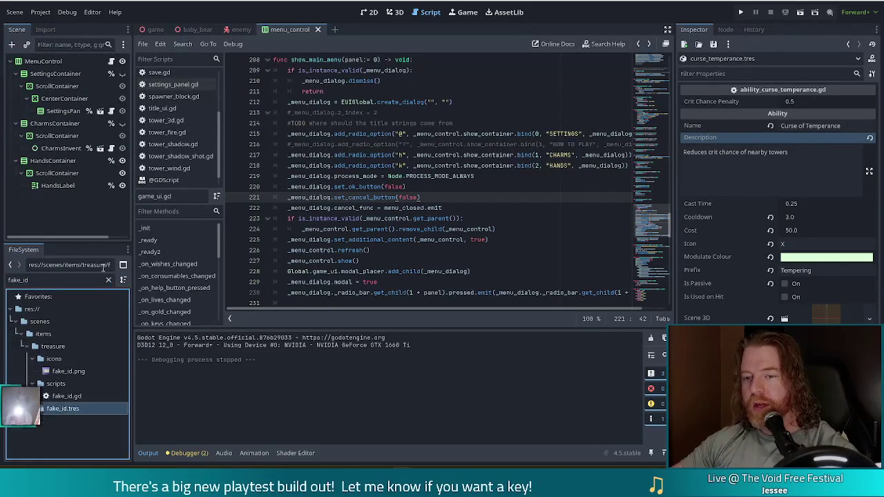
click(109, 280)
scroll(81, 368, down, 5)
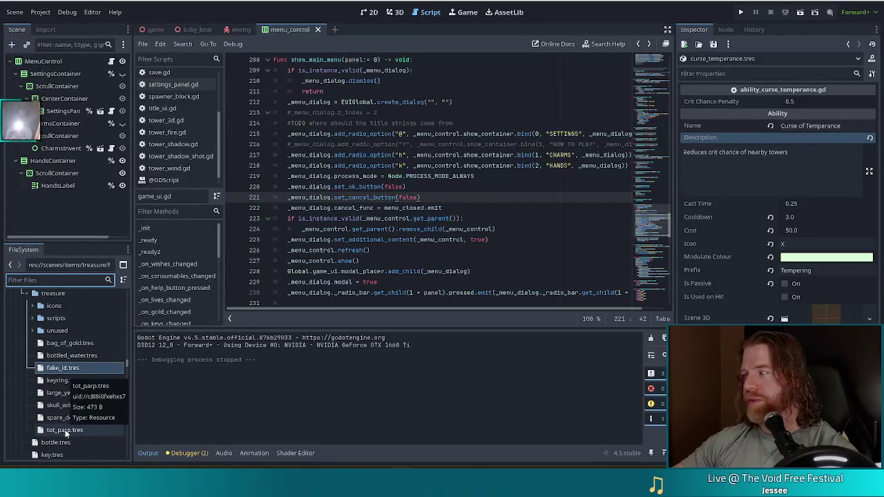
click(67, 431)
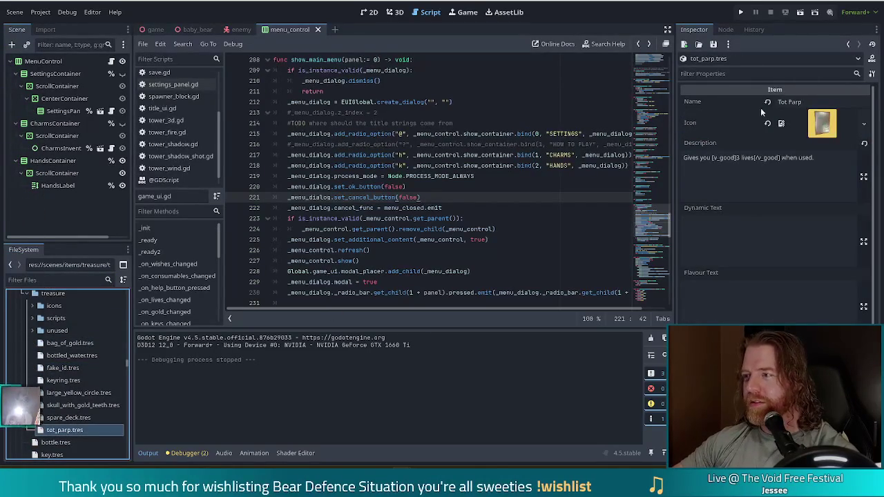
- Preview the Tot Parp icon, then filter the project files for 'tempera'
click(829, 127)
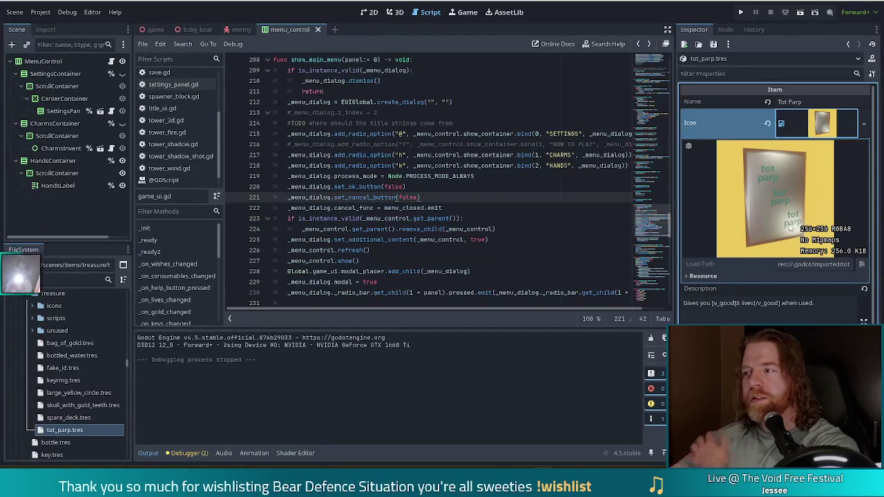
click(395, 219)
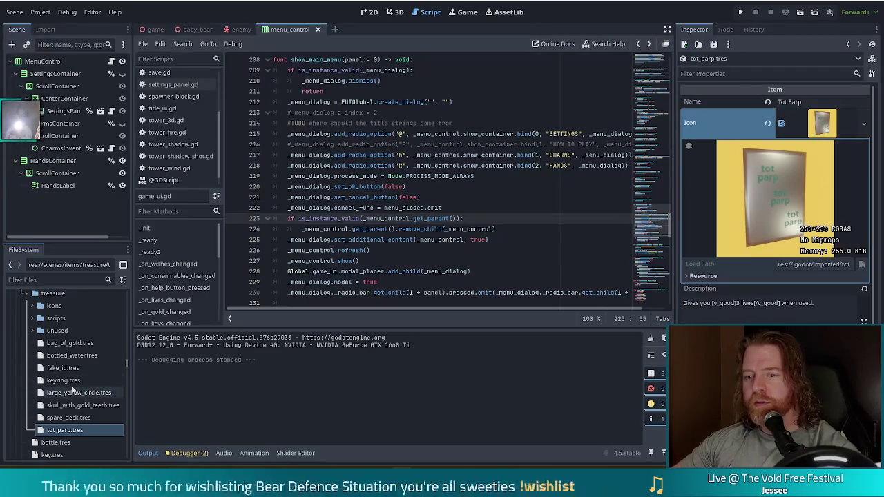
click(73, 277)
text(tempera)
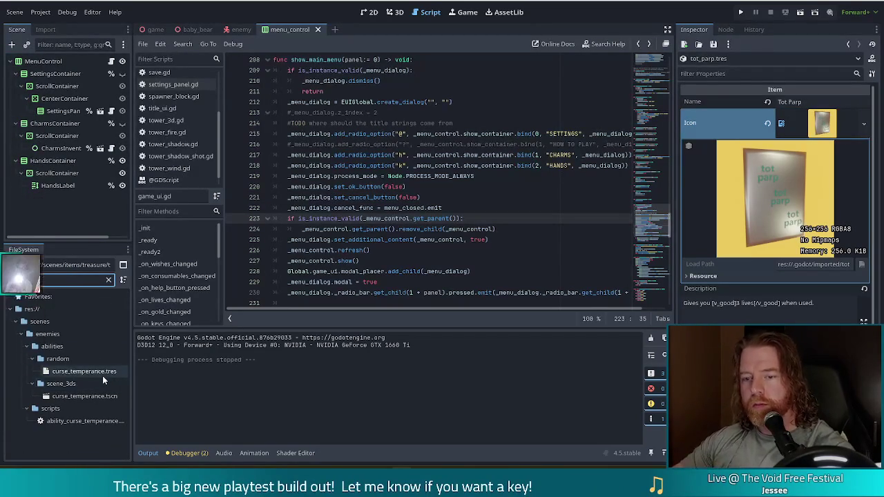
- Inspect curse_temperance.tres and its description, then open ability_curse_temperance.gd in the script editor
click(102, 375)
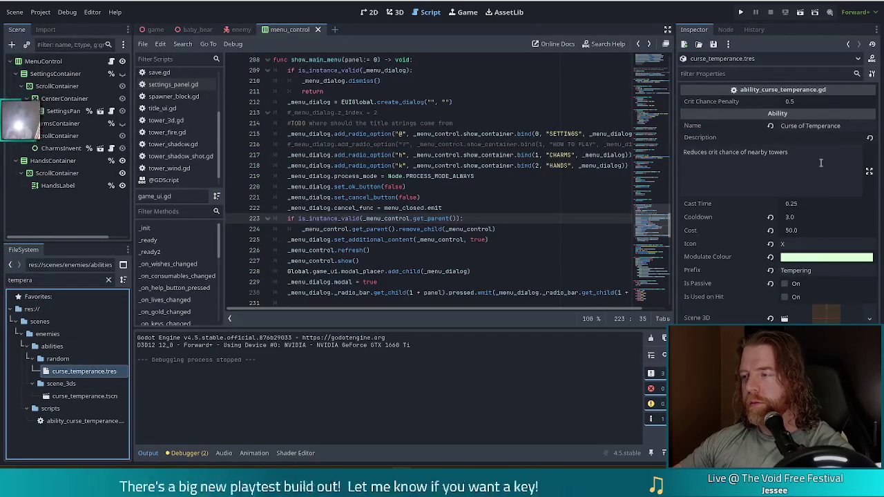
click(795, 153)
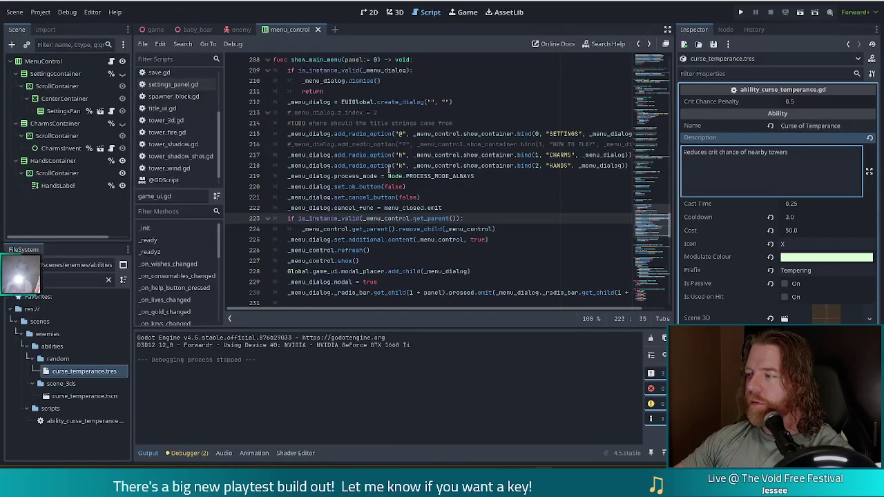
mouse_move(389, 166)
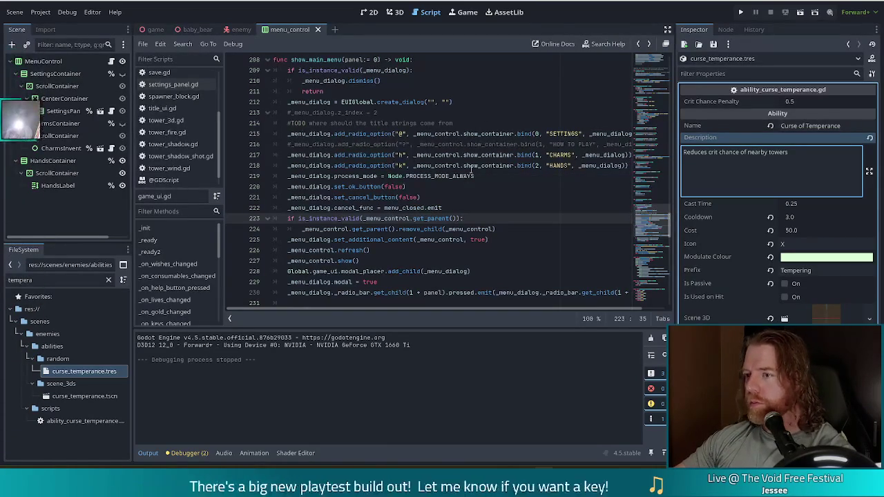
click(483, 208)
click(486, 221)
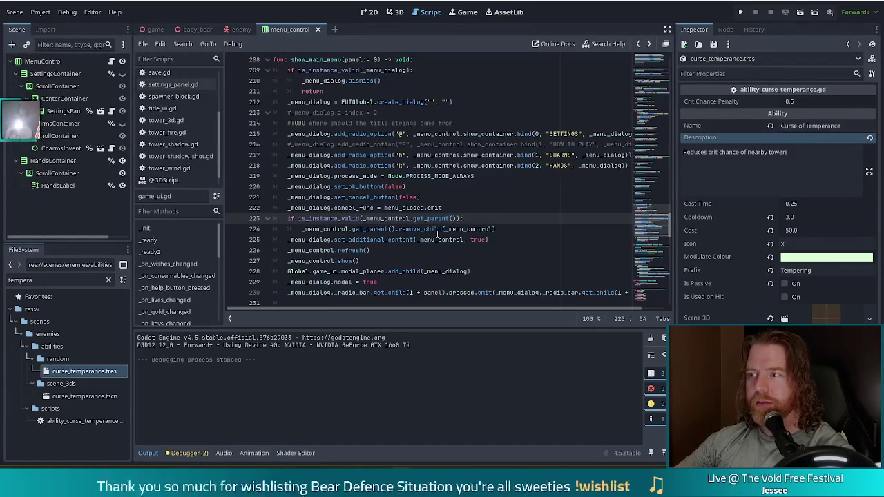
double_click(93, 421)
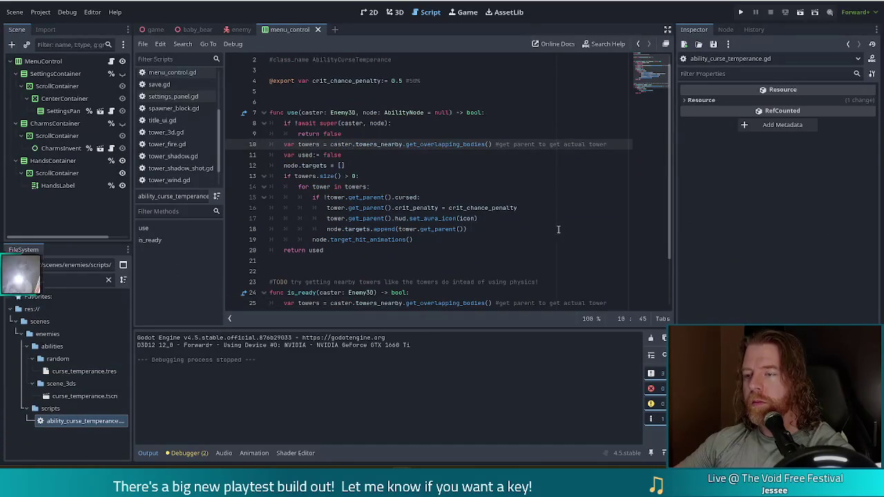
click(476, 185)
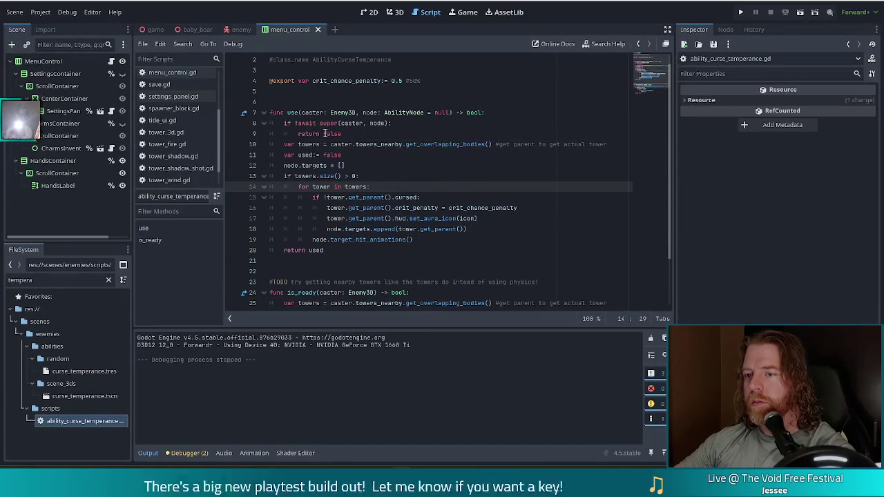
scroll(316, 125, down, 2)
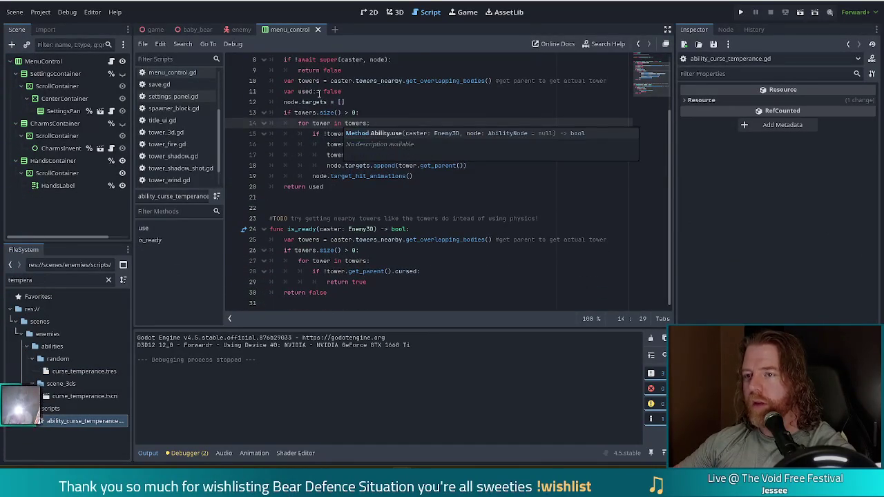
scroll(316, 100, up, 2)
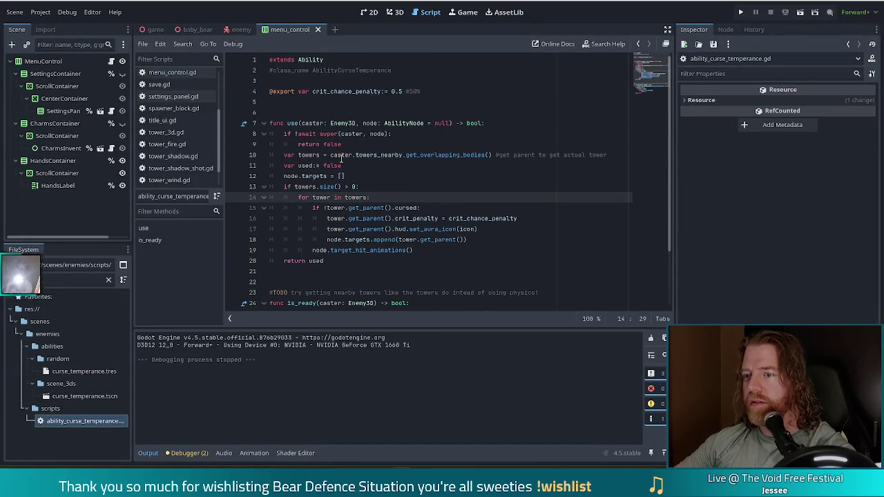
scroll(341, 159, down, 2)
click(407, 252)
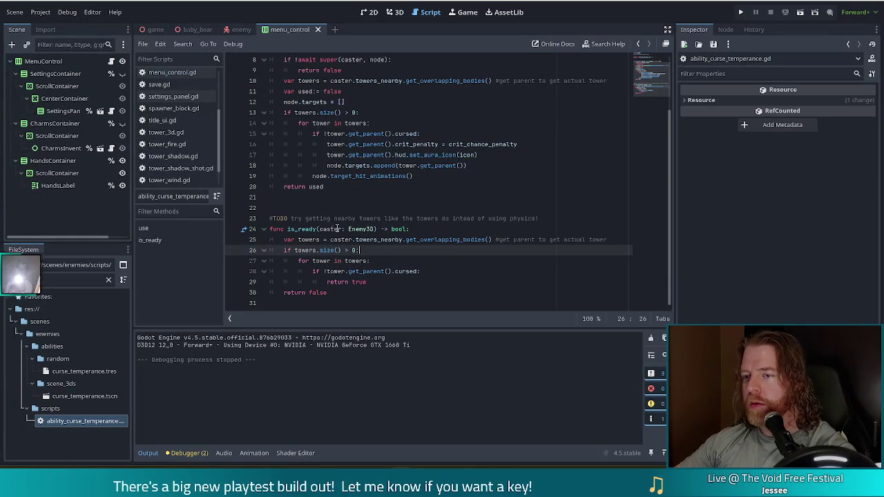
scroll(346, 228, up, 2)
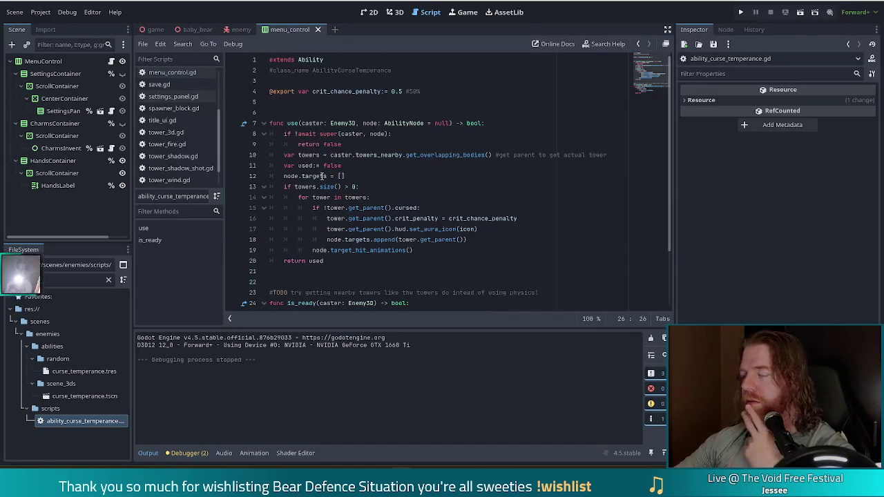
click(352, 92)
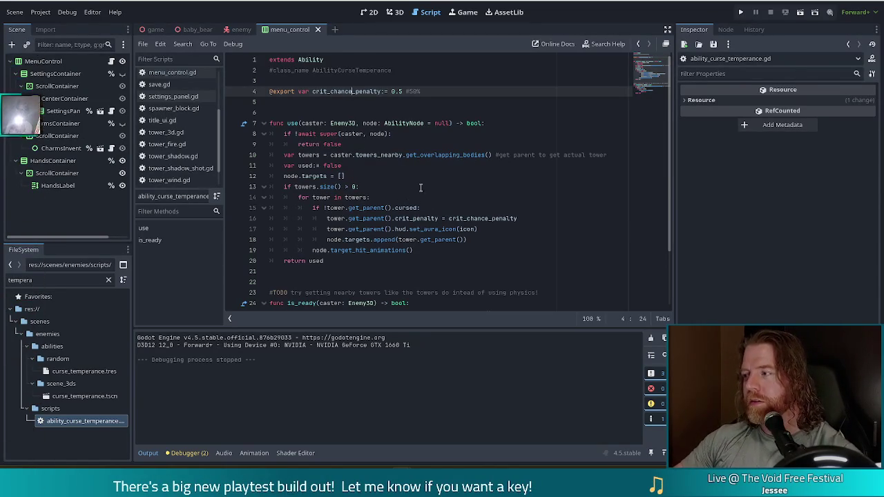
click(598, 136)
click(614, 152)
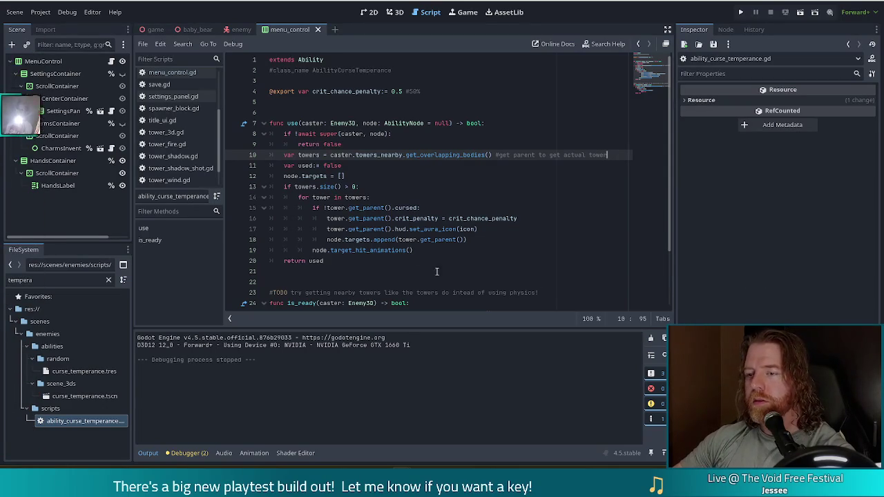
click(385, 256)
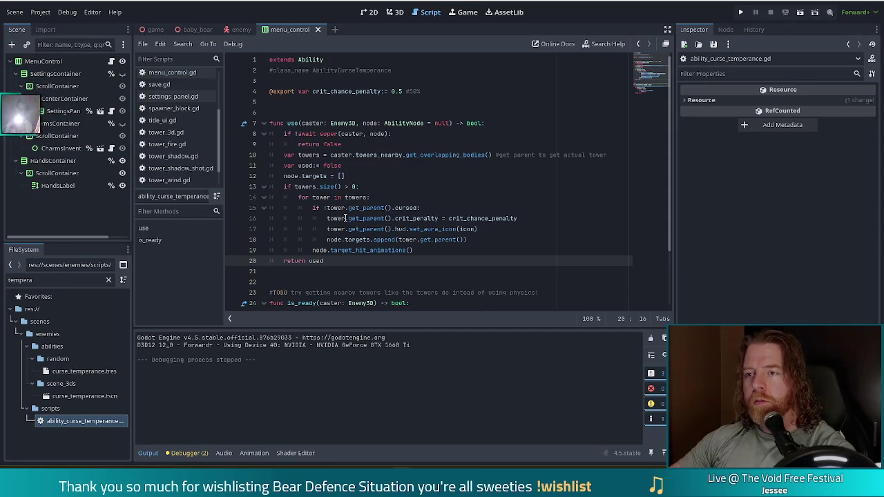
- Change the crit_chance_penalty default on line 4 from 0.5 to 0.85
click(400, 91)
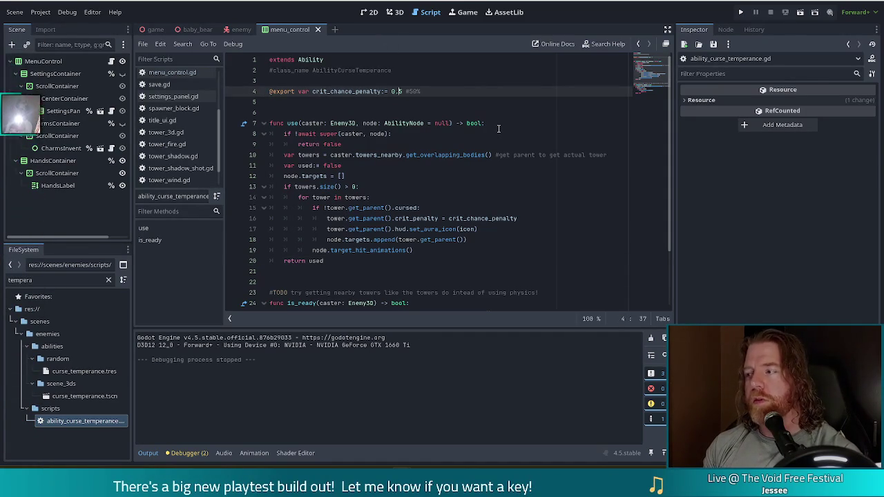
text(8)
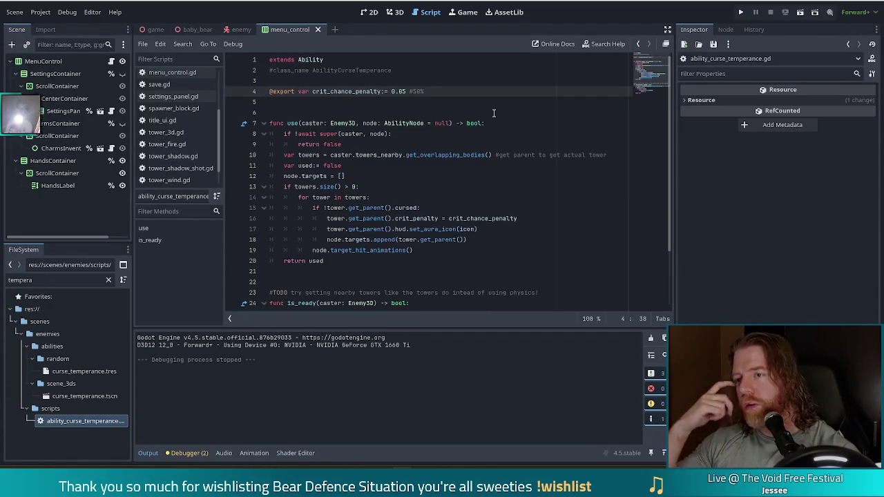
key(Right)
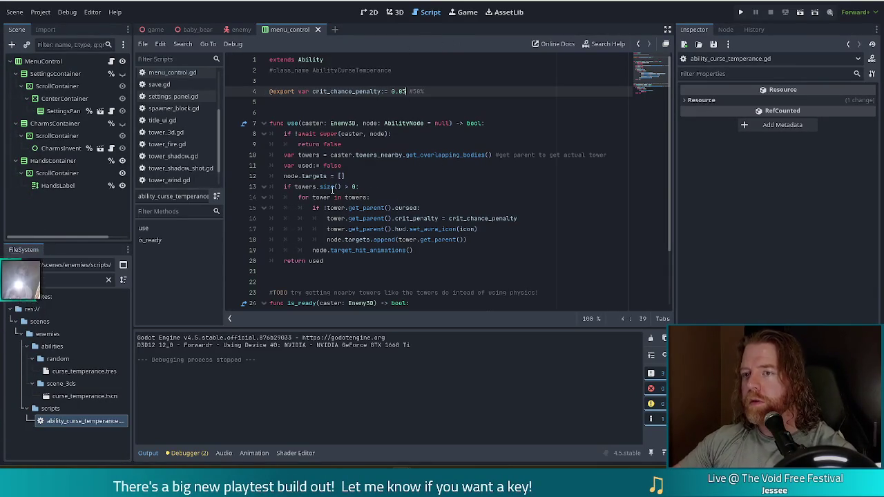
- Select the old use() and is_ready() functions from line 7 to the script's end
scroll(326, 169, down, 2)
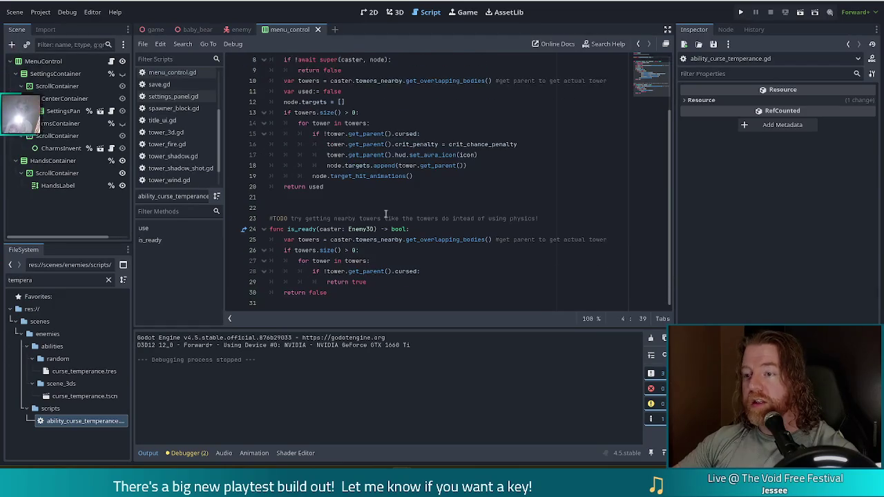
key(ctrl+End)
key(BackSpace)
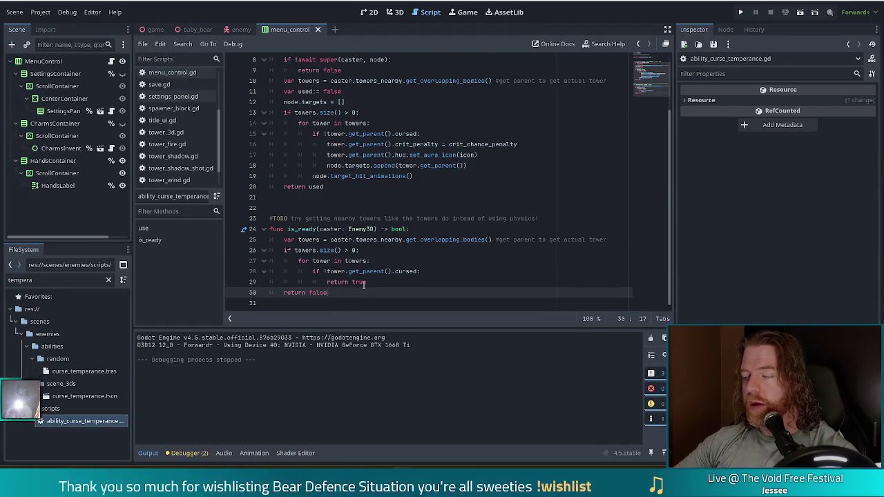
scroll(280, 166, up, 3)
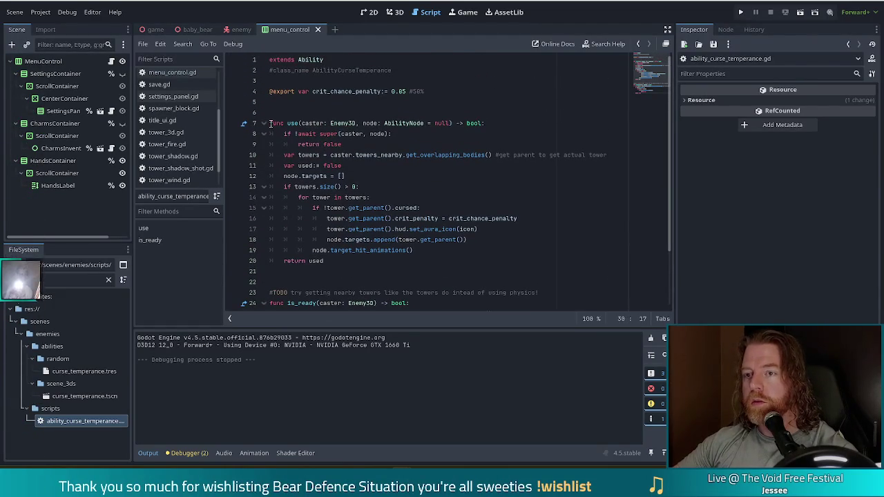
shift+click(270, 123)
scroll(384, 255, down, 3)
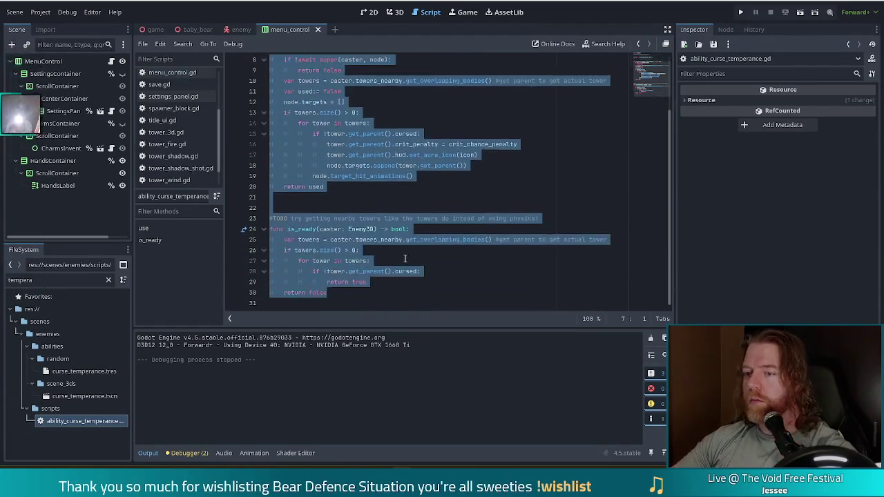
- Replace the old functions with an on_hit stub that returns false, then load curse_temperance.tres
scroll(385, 253, up, 2)
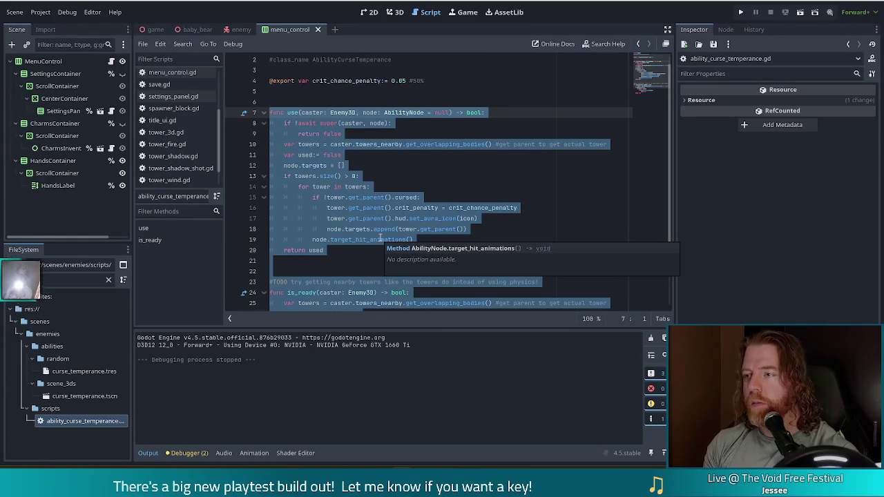
text(func on)
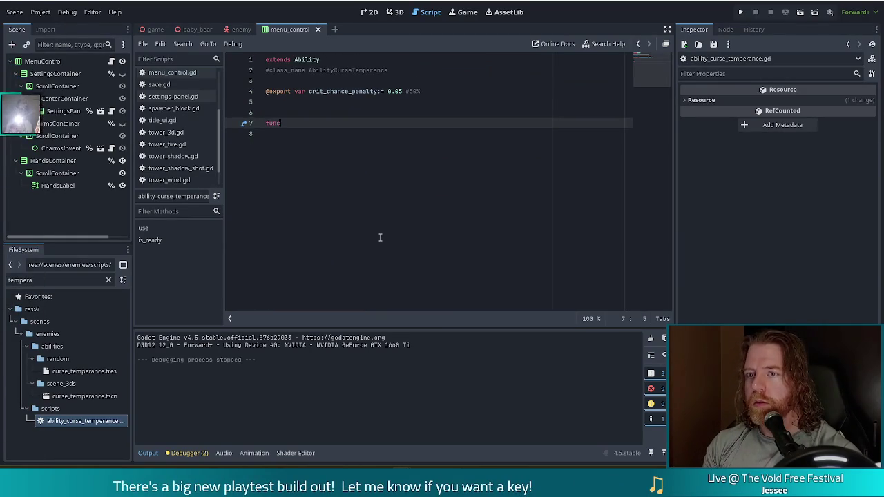
key(Return)
key(Return)
text(pa)
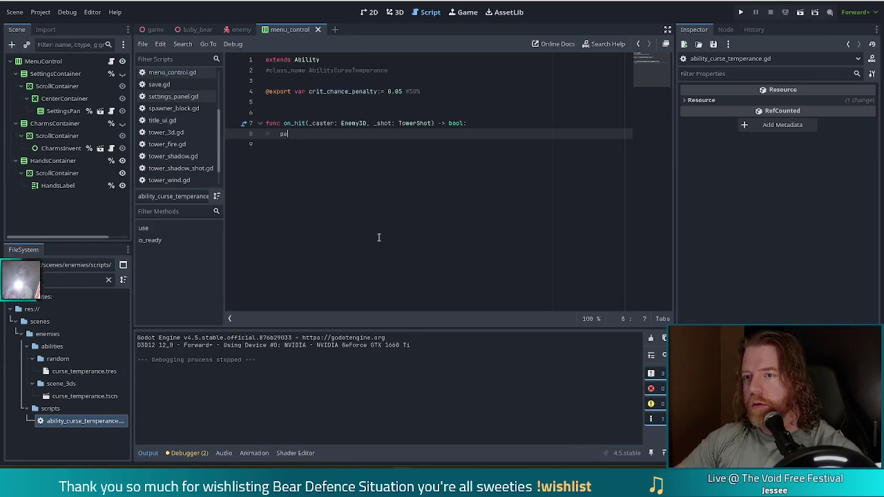
text(ss)
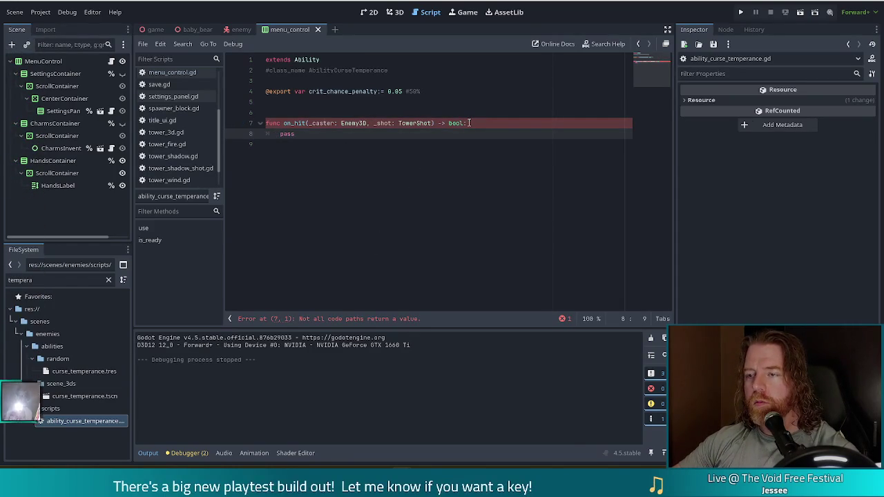
key(BackSpace)
key(BackSpace)
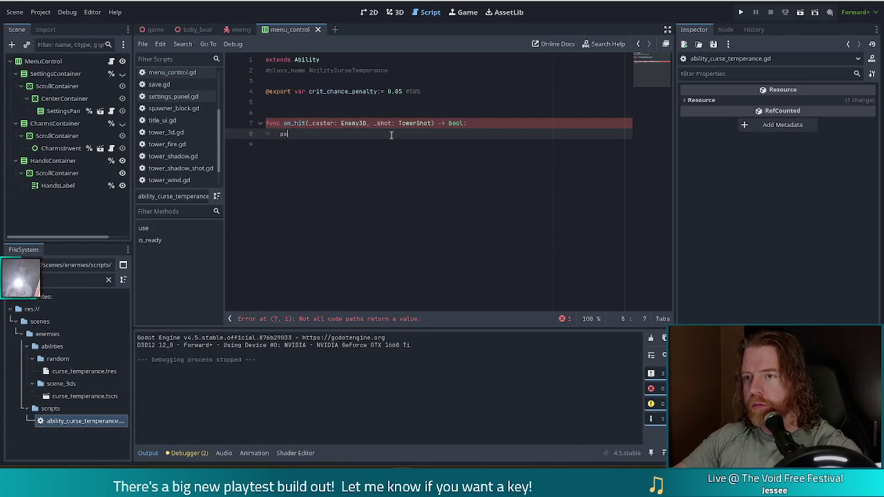
key(BackSpace)
key(BackSpace)
text(return fals)
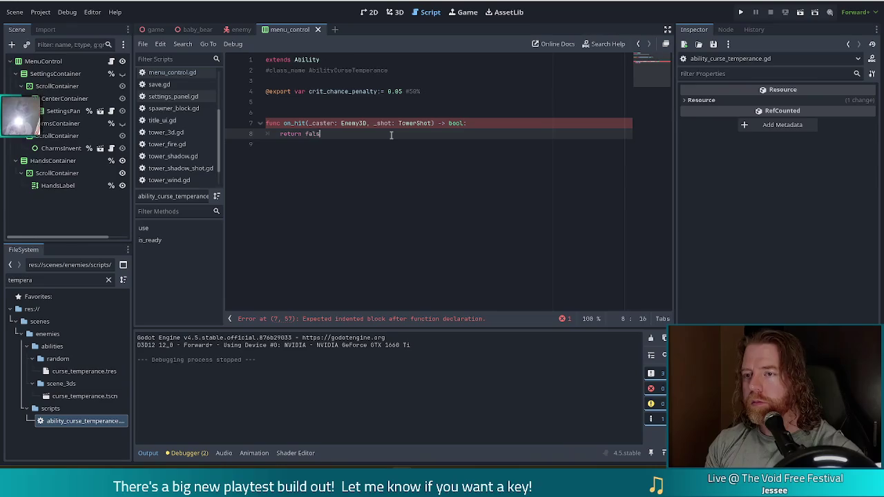
text(e)
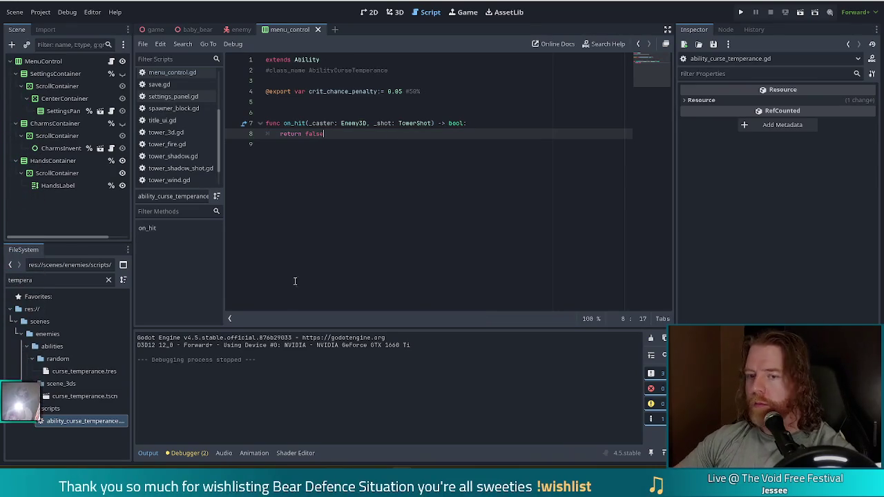
click(84, 370)
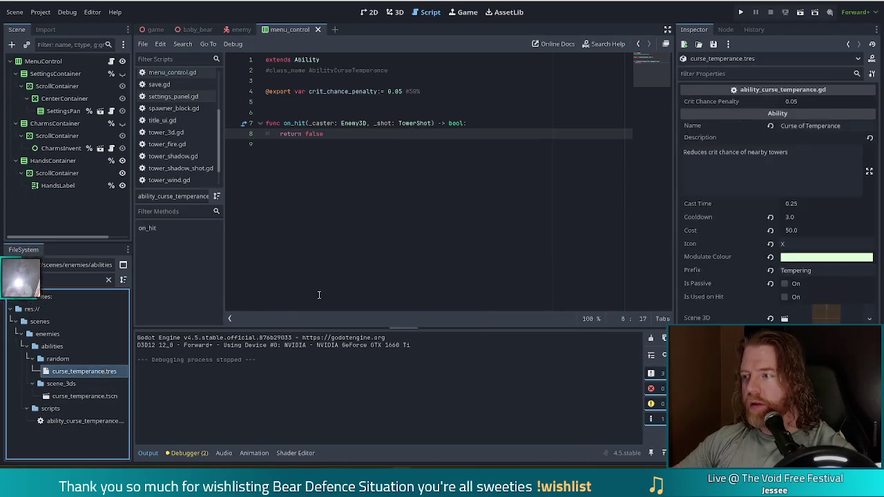
- Enable Is Used on Hit for Curse of Temperance, save, and select the old description
click(784, 297)
key(ctrl+s)
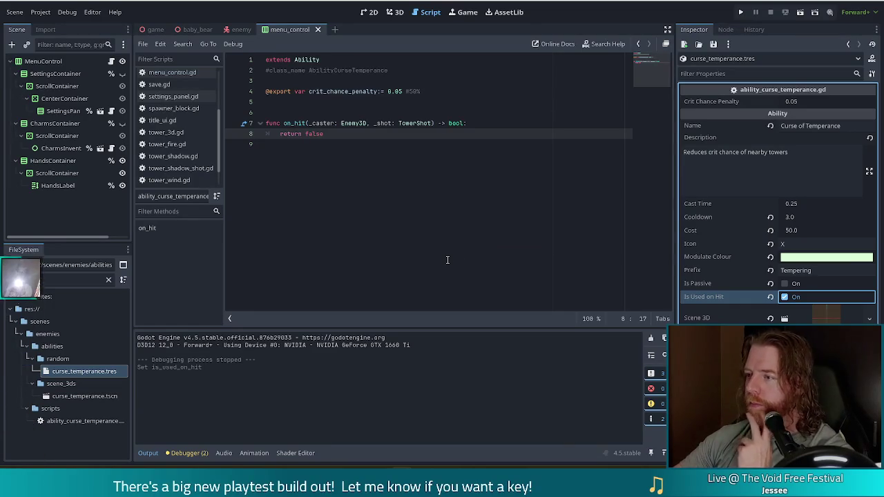
click(785, 174)
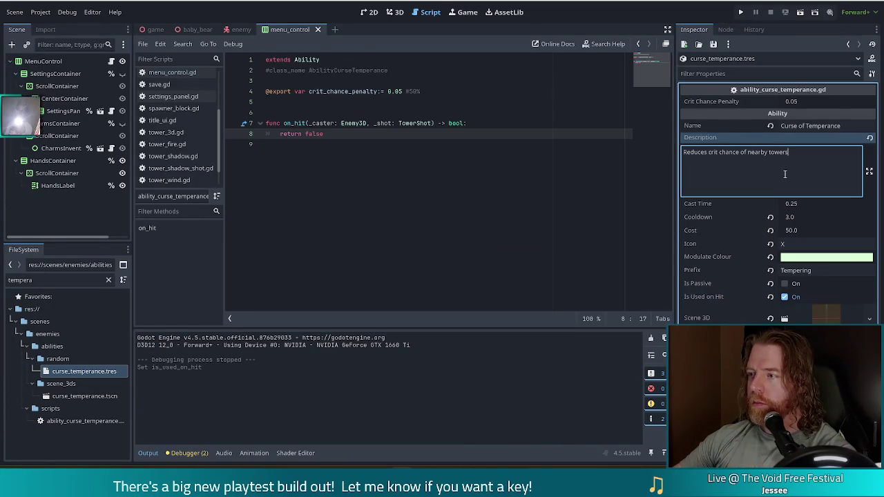
drag(789, 153, 742, 152)
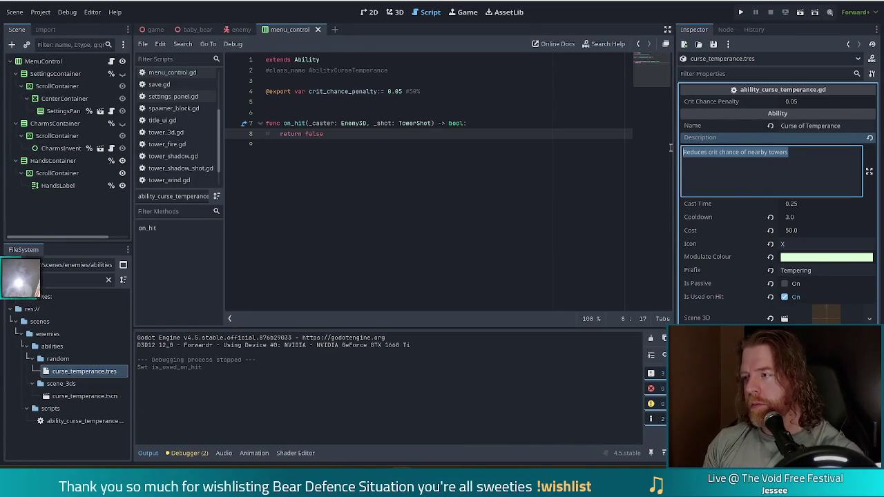
- Rewrite the description to 'Casts a curse on attacking towers when hit...reduced crit' and save
text(Casts o)
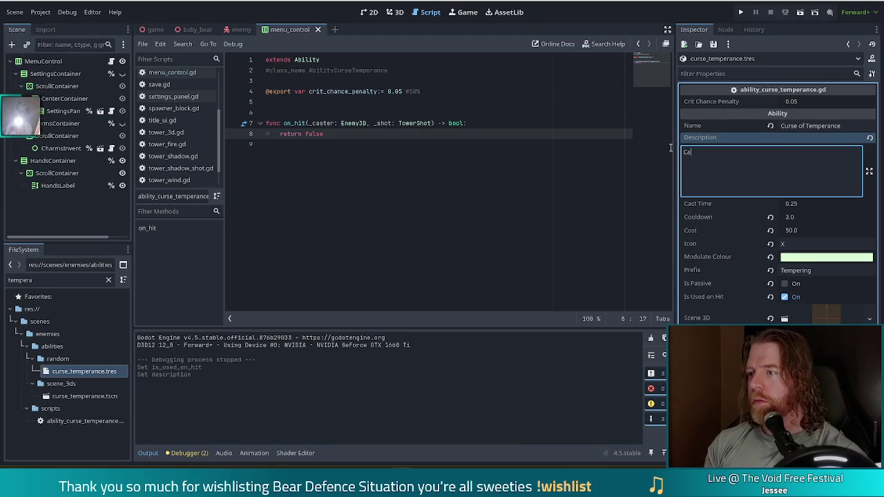
key(BackSpace)
text(a curse o)
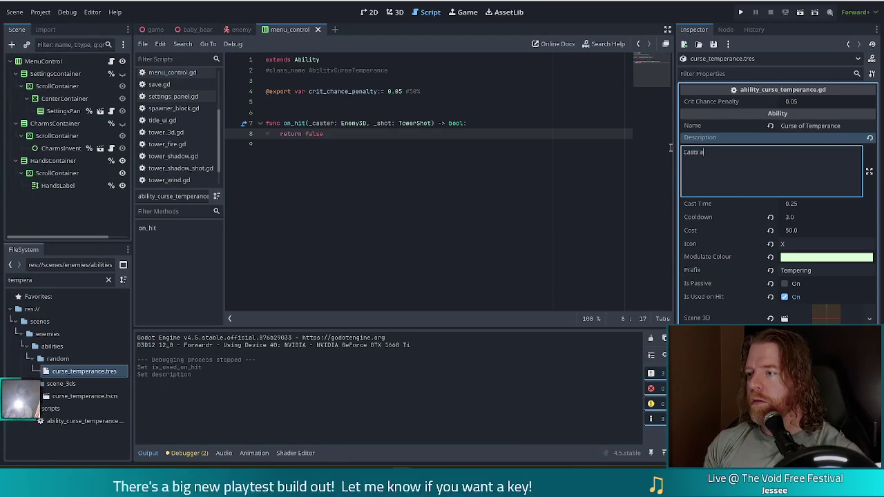
text(n )
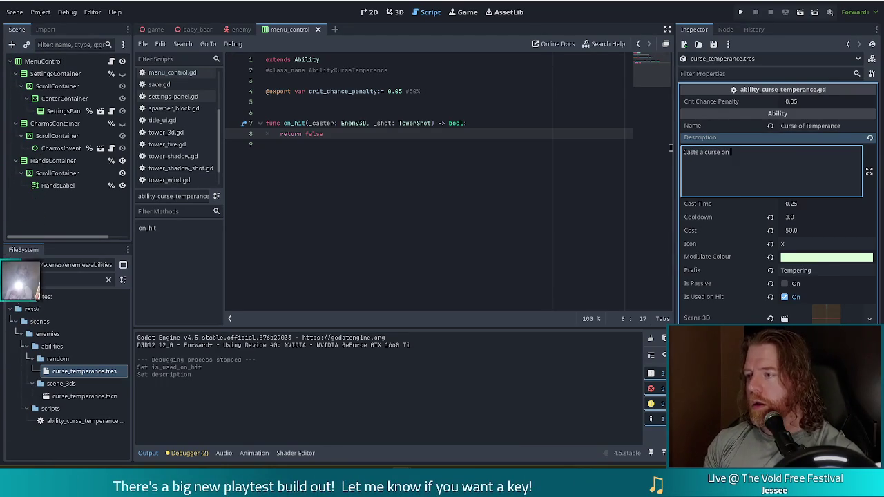
text(towers)
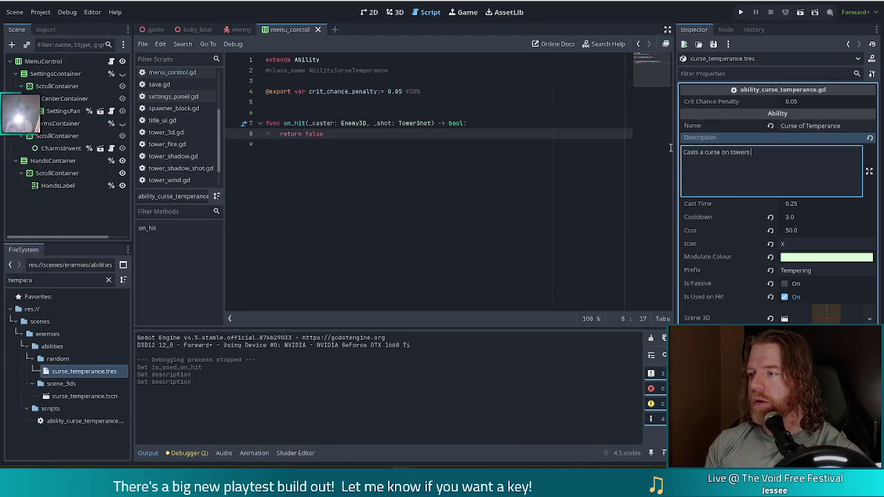
key(BackSpace)
key(BackSpace)
key(BackSpace)
key(BackSpace)
text(tta)
key(BackSpace)
text(ing towers when hit)
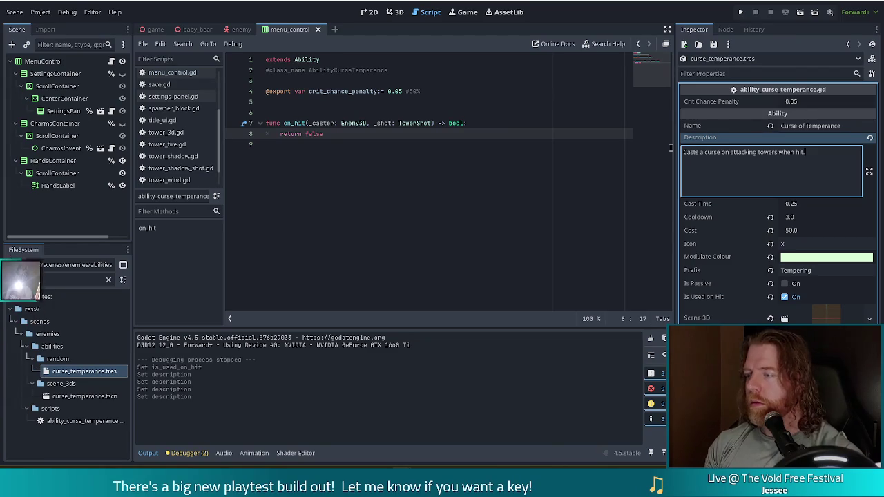
text(.  Attacking tower and nearby towers)
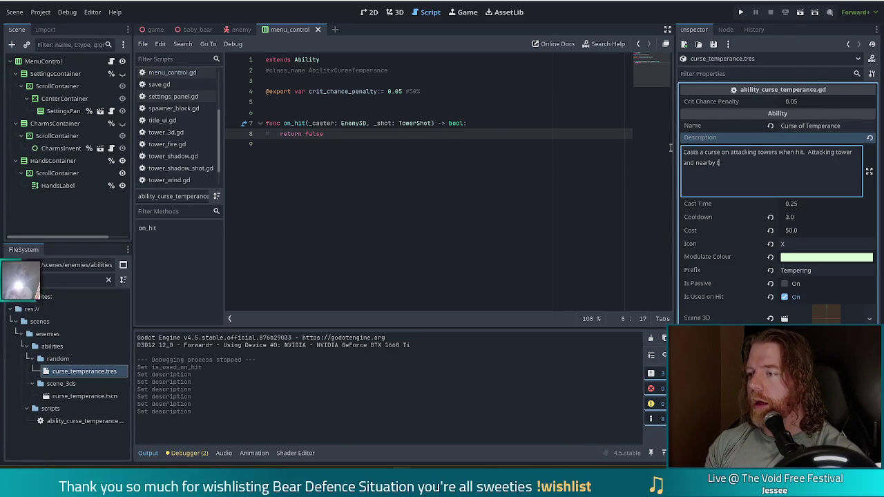
text( have reduced crit)
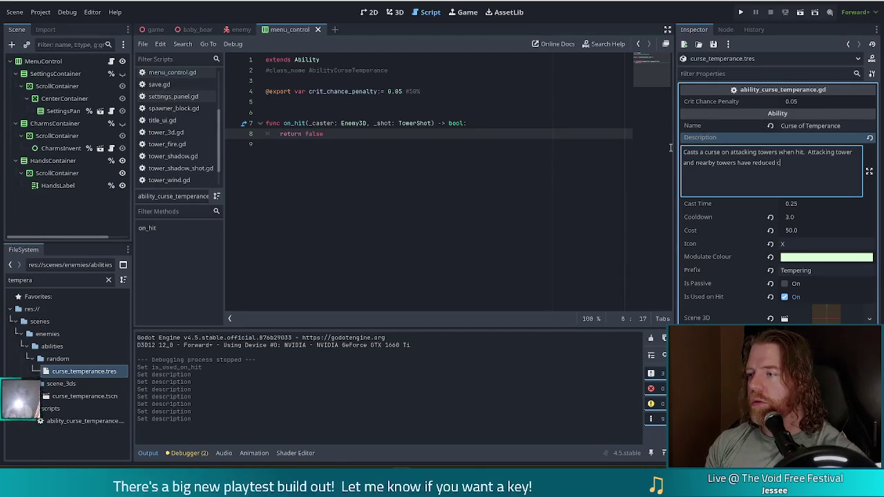
key(ctrl+s)
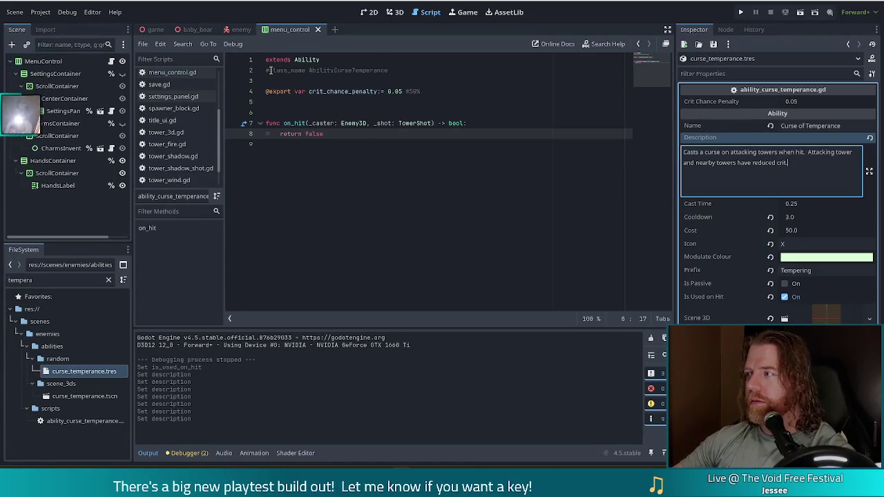
- Insert a new _shot.tower line at the start of on_hit, above return false
click(396, 174)
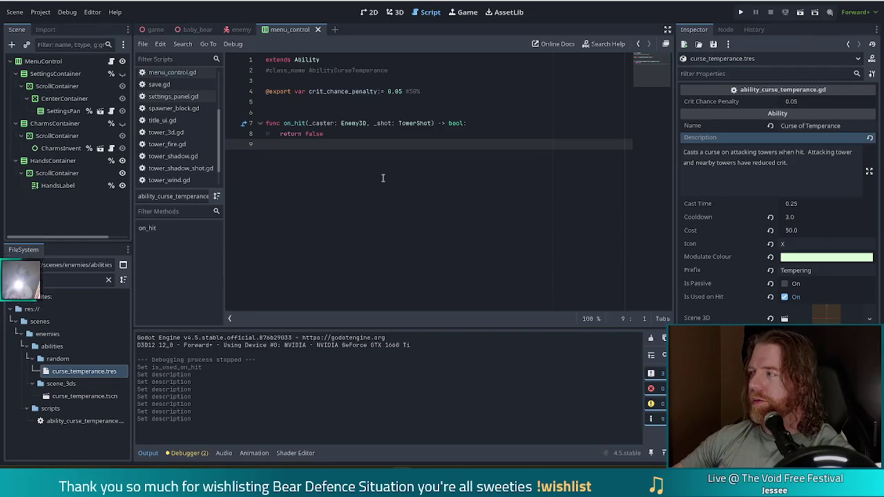
drag(330, 134, 288, 135)
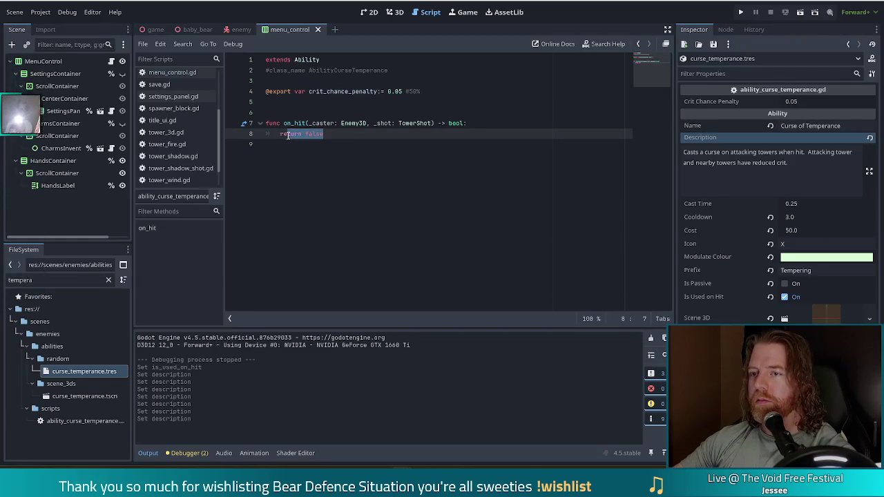
click(497, 122)
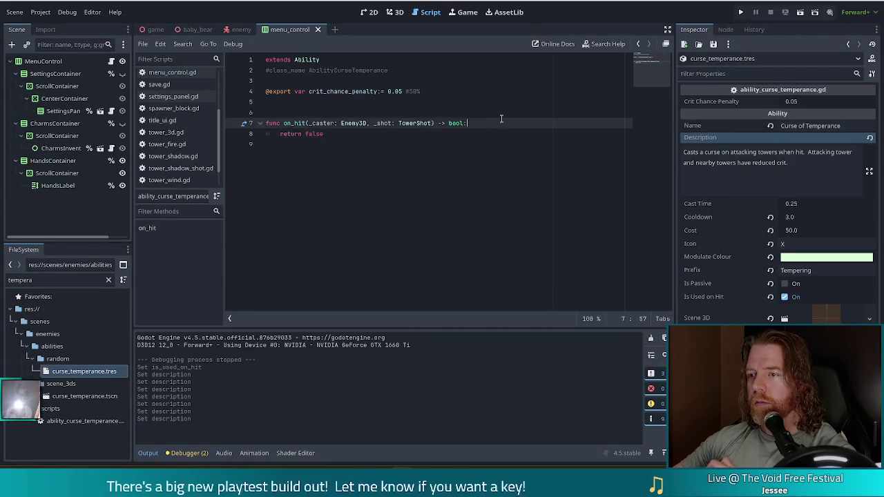
key(Return)
text(_s)
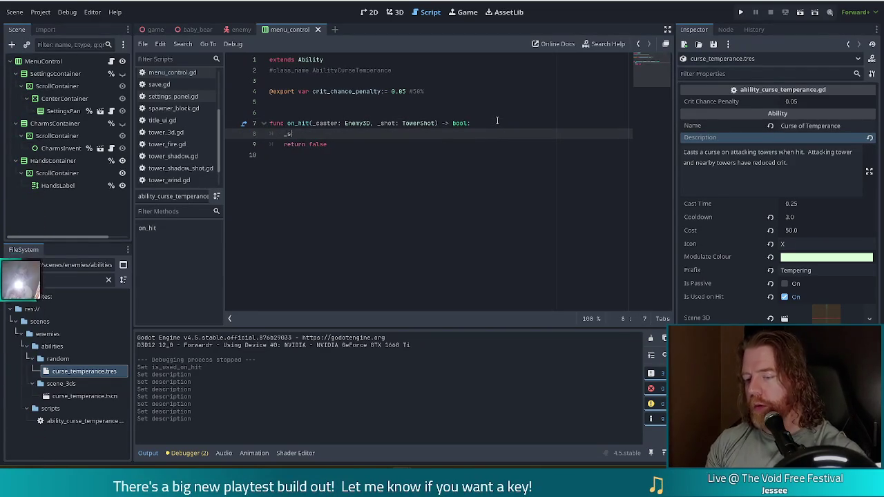
text(hot.to)
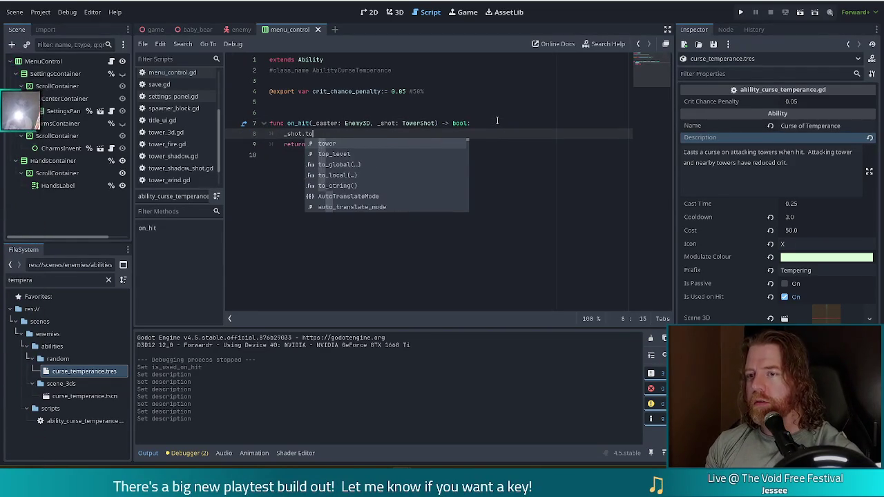
key(Return)
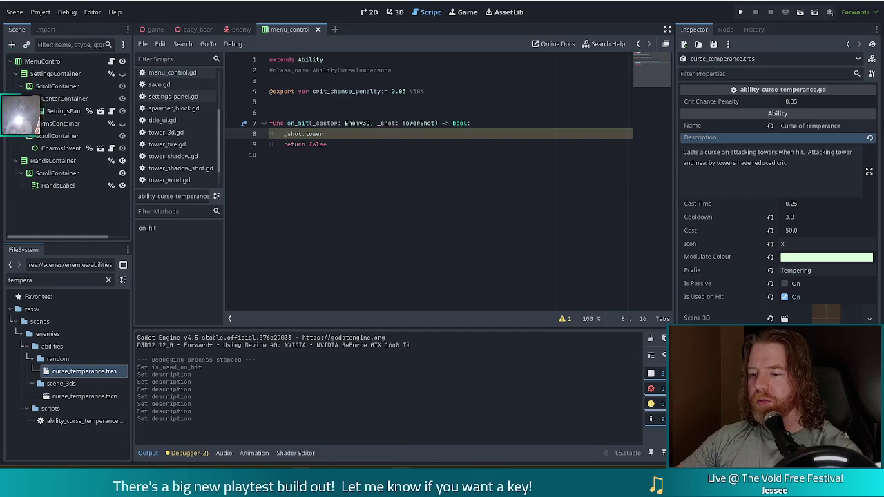
mouse_move(300, 487)
click(350, 432)
right_click(437, 198)
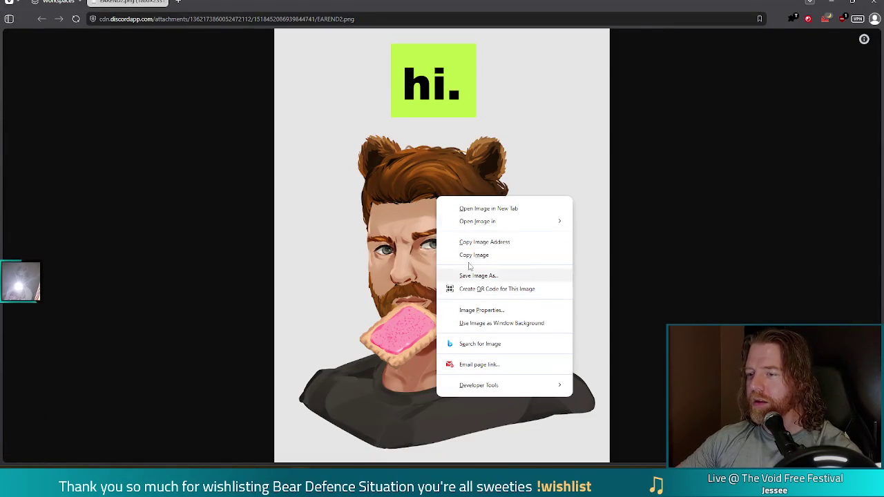
mouse_move(306, 3)
mouse_down()
mouse_move(777, 109)
mouse_move(883, 110)
mouse_up()
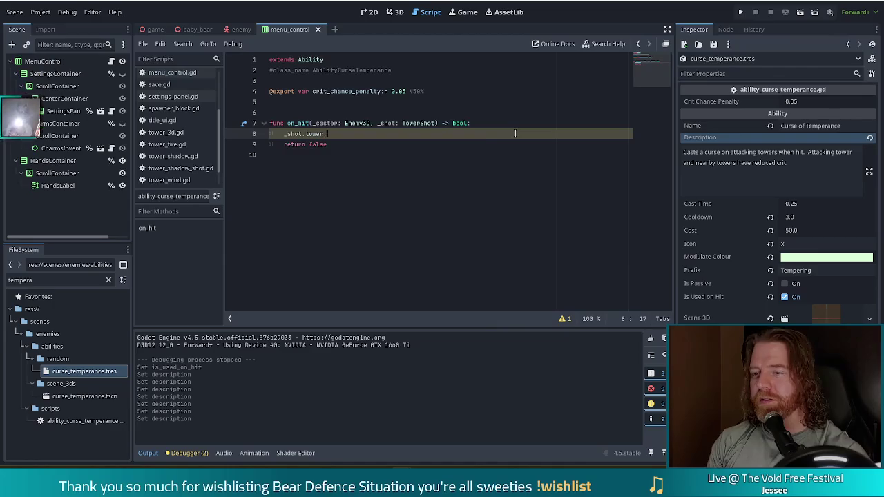
- Complete line 8 as _shot.tower.crit_chance -= crit_chance_penalty, replacing the hard-coded 0.05
text(cri)
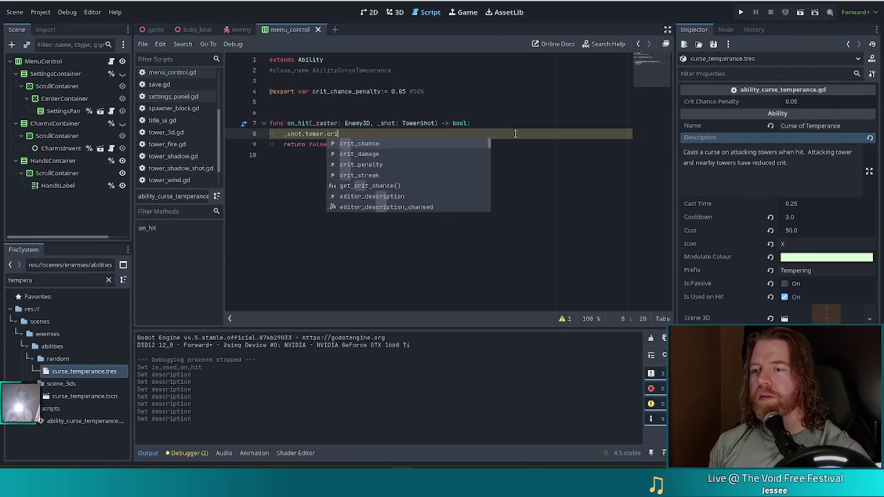
key(Return)
text(-=)
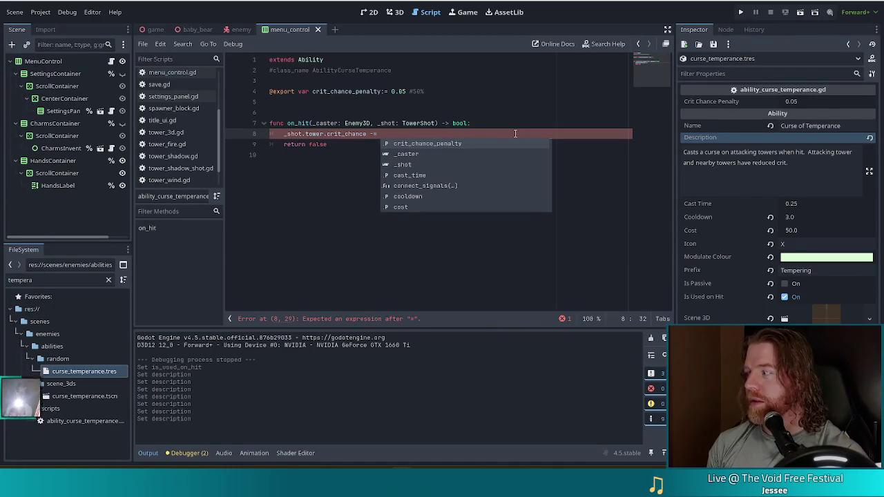
text(0.05)
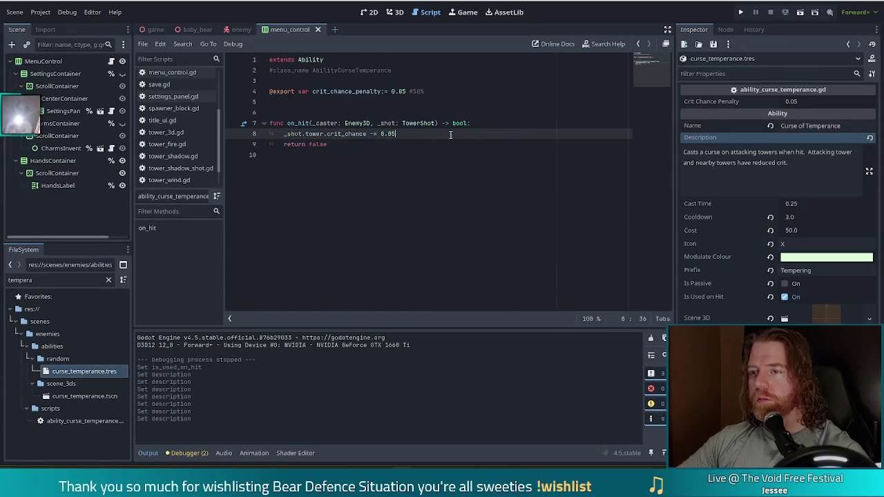
key(ctrl+shift+Left)
text(c)
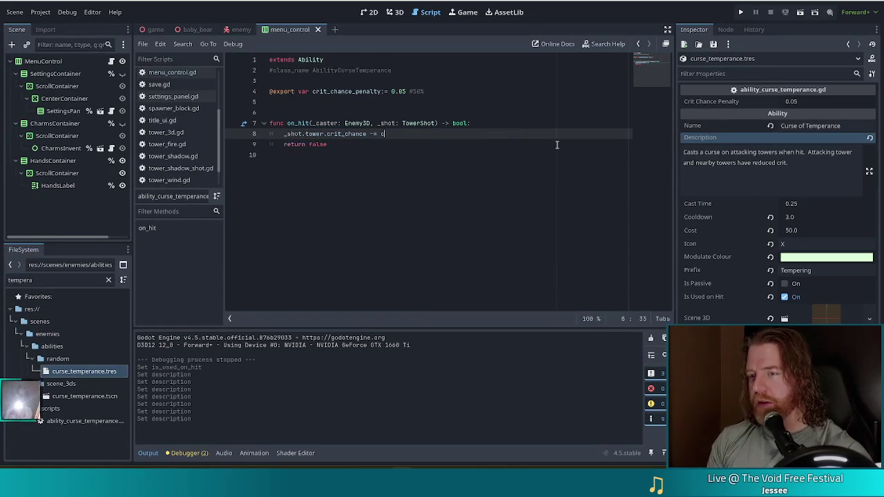
text(ri)
key(Return)
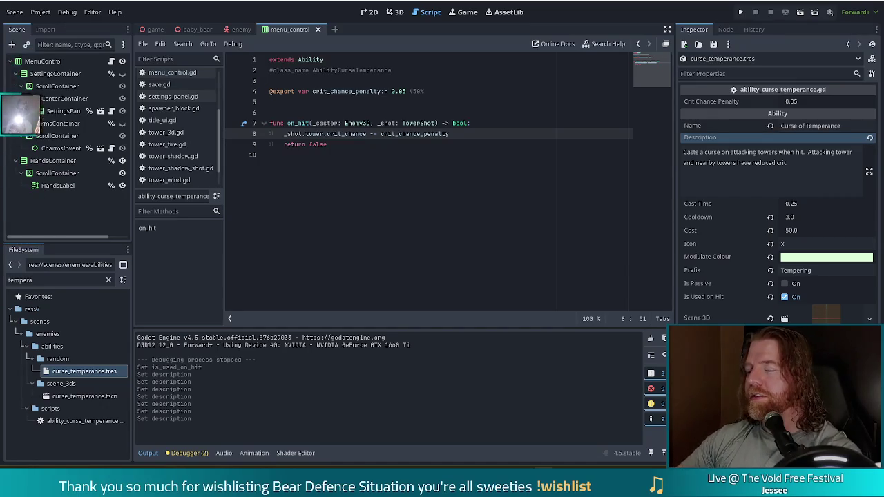
click(434, 155)
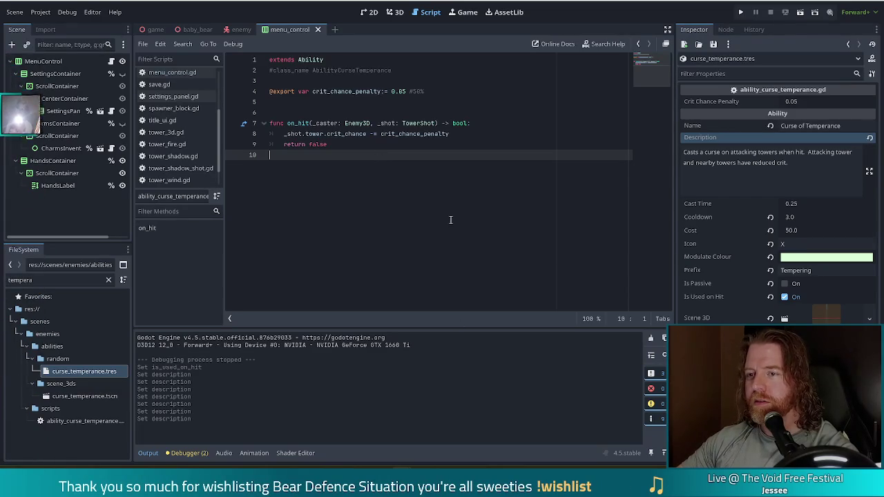
click(483, 135)
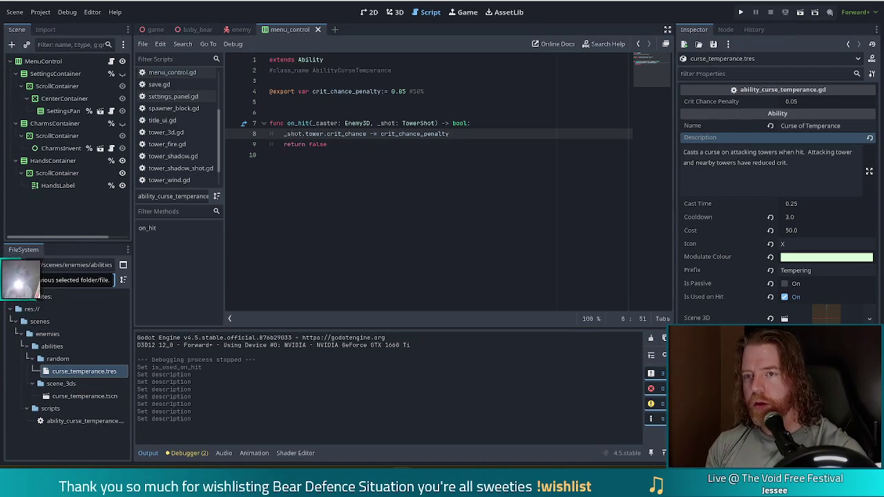
click(6, 273)
- Copy the set_aura_icon line from ability_curse_slow.gd
click(6, 272)
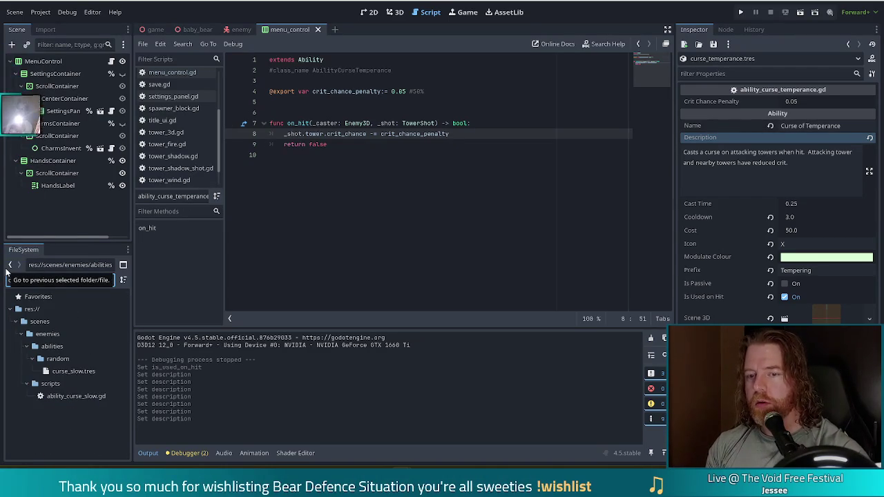
click(63, 397)
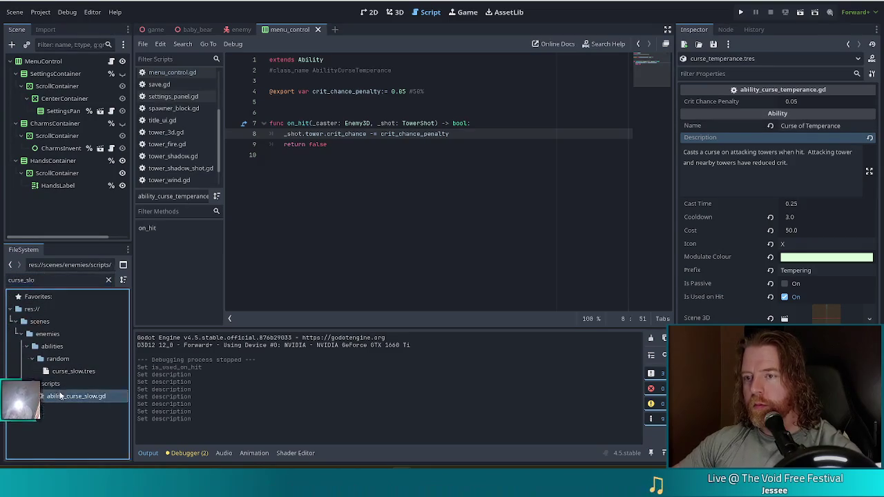
double_click(62, 397)
click(413, 188)
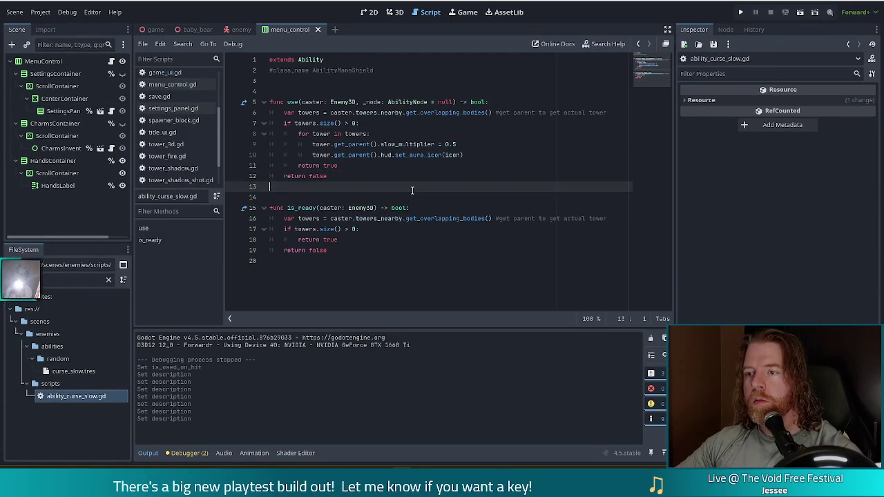
click(389, 143)
drag(474, 155, 476, 145)
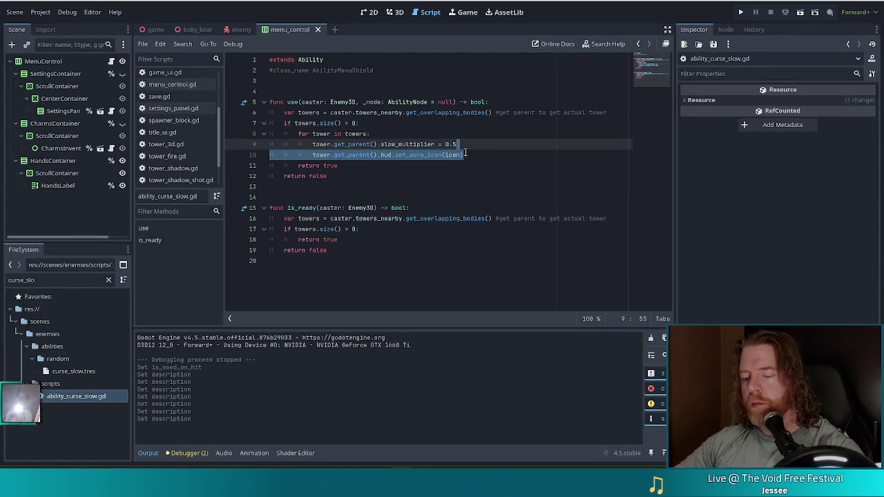
key(ctrl+c)
- Paste the aura icon line into the temperance on_hit below line 8 and fix its indent
key(alt+Left)
click(481, 134)
key(ctrl+v)
click(312, 144)
key(BackSpace)
click(404, 145)
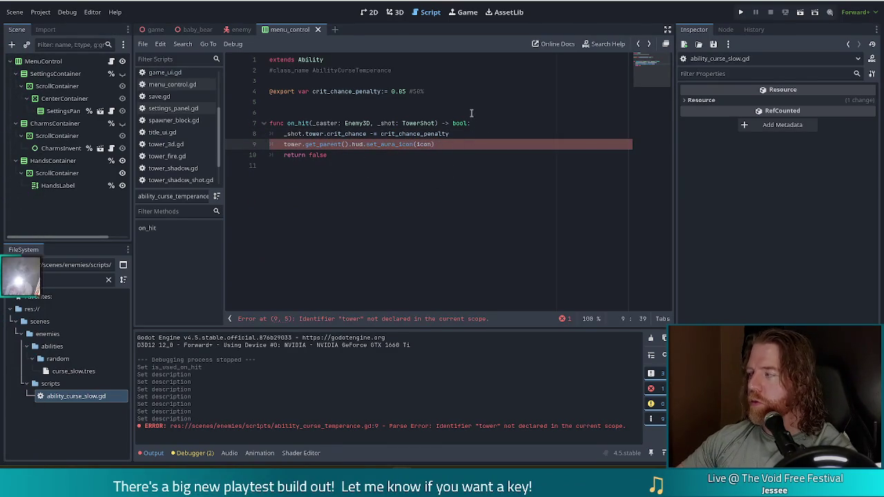
- Make line 9 call _shot.tower.hud.set_aura_icon(icon) without get_parent(), and save the script
key(Home)
text(_shot.)
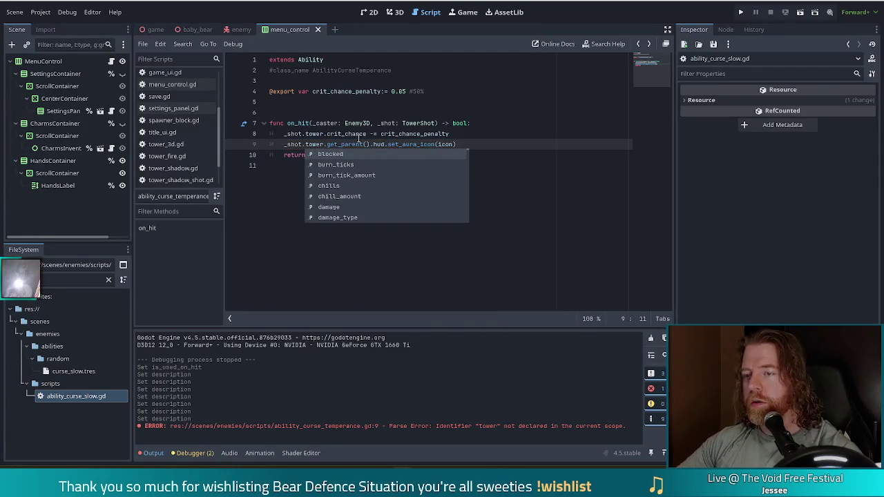
click(369, 134)
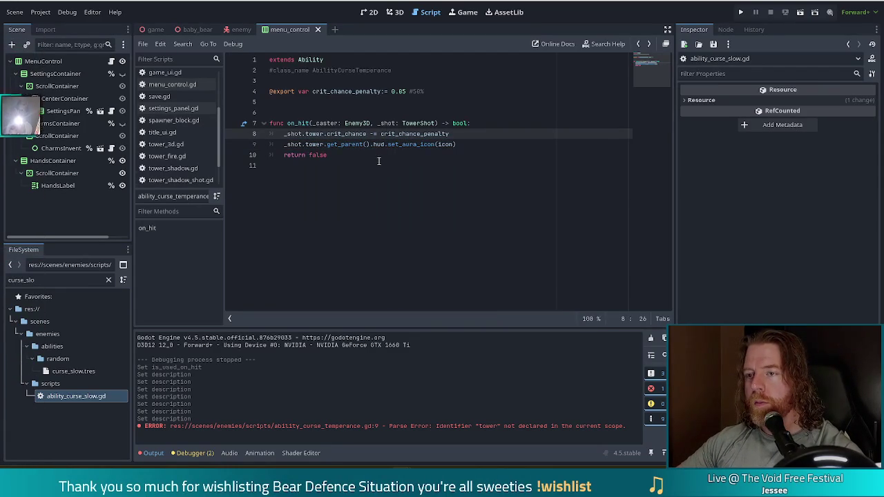
drag(373, 144, 325, 144)
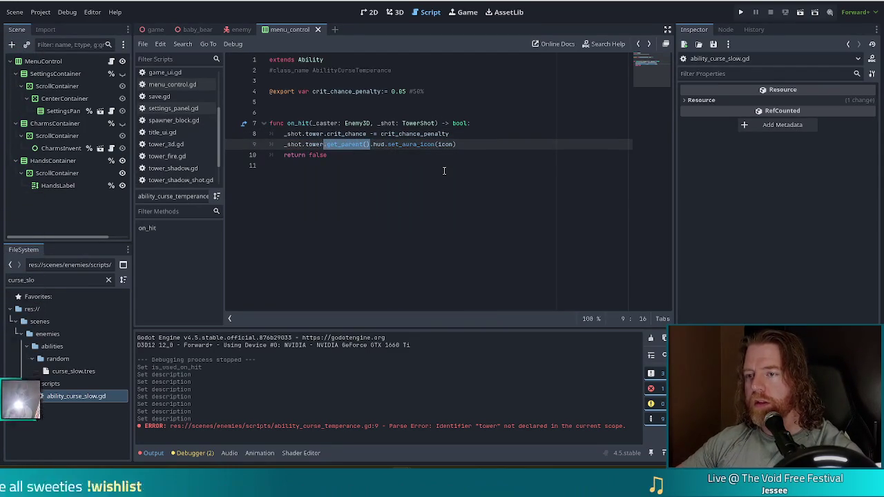
key(BackSpace)
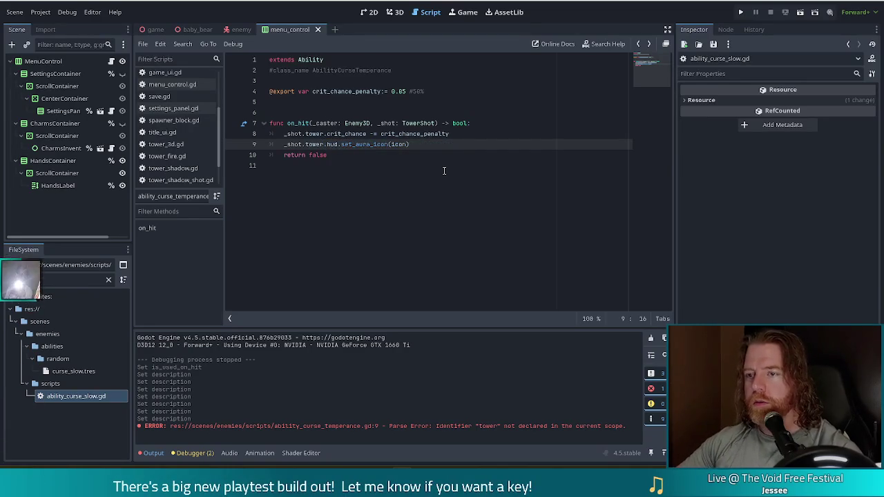
click(350, 144)
key(ctrl+s)
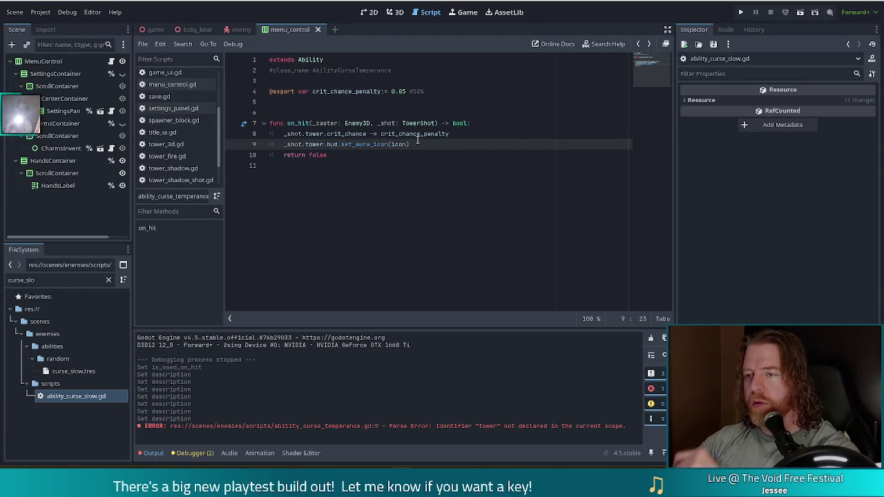
click(433, 134)
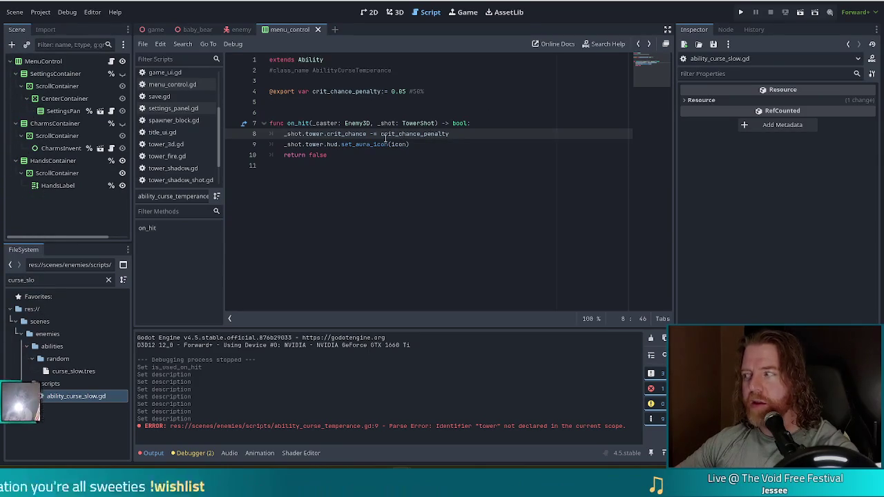
- Filter the FileSystem for 'tempera' and show curse_temperance.tres in the Inspector
click(398, 134)
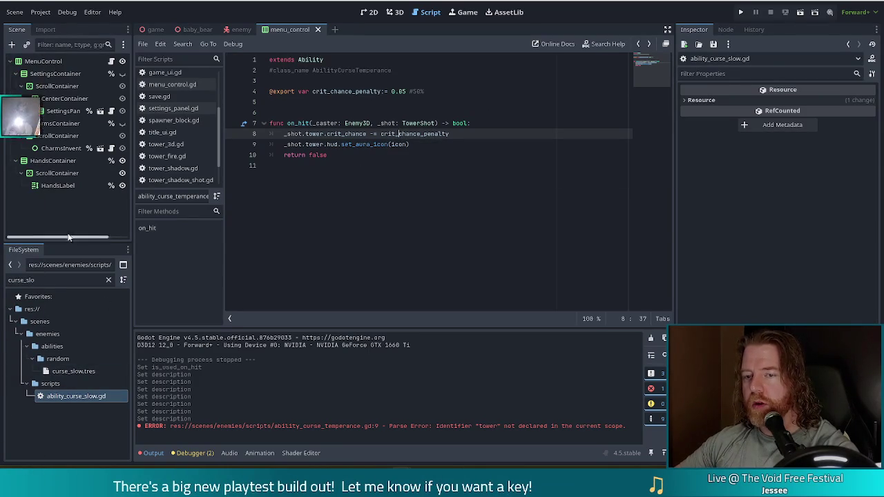
click(7, 280)
text(tempera)
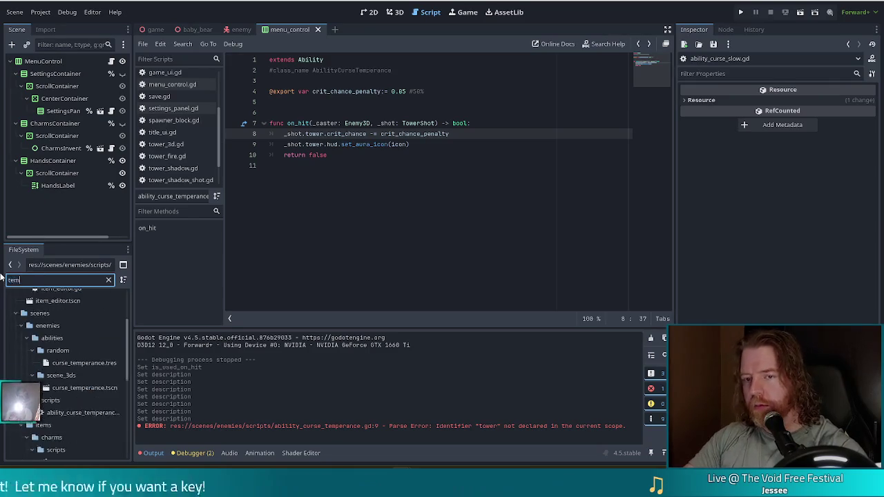
click(84, 371)
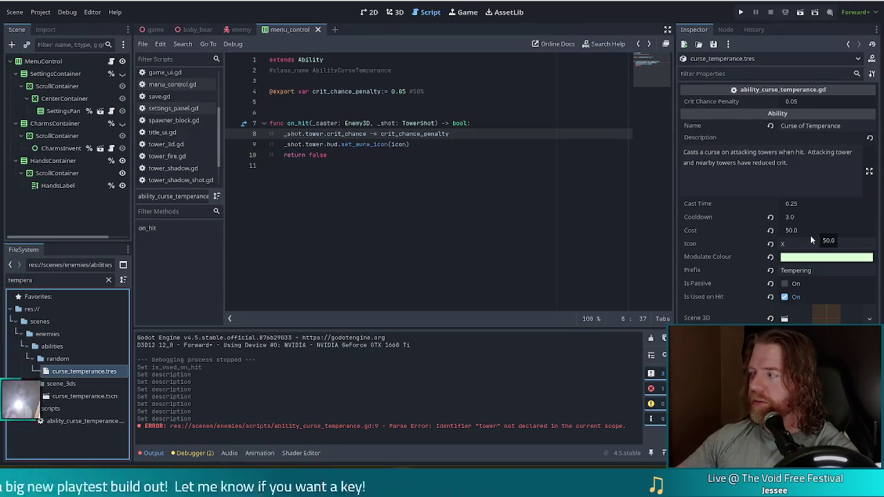
click(806, 232)
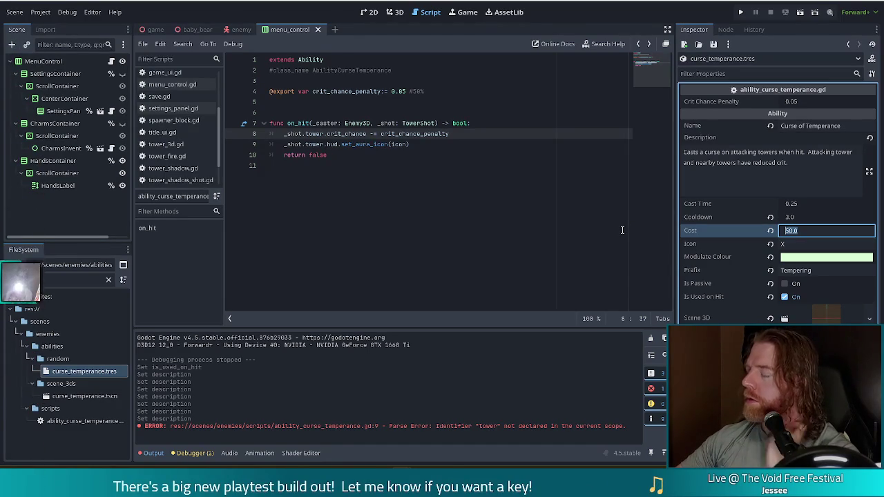
- Change the Curse of Temperance description to end with '5% reduced crit chance.' and save the resource
click(805, 216)
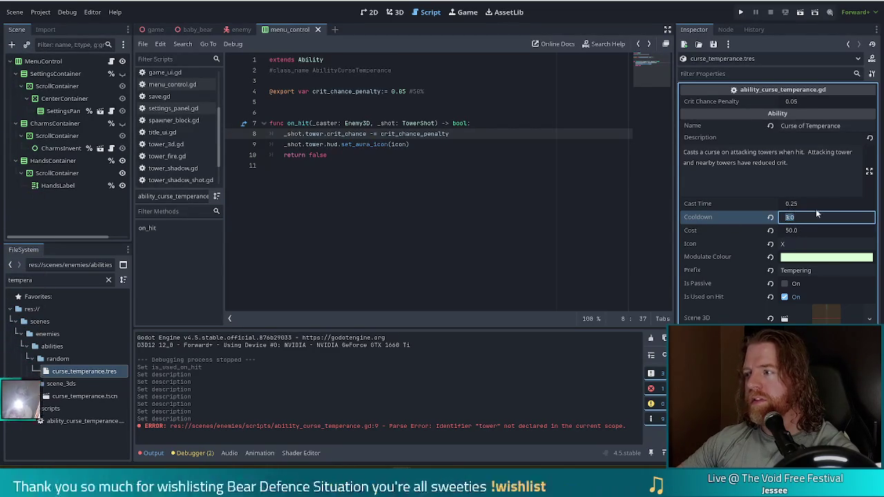
click(793, 231)
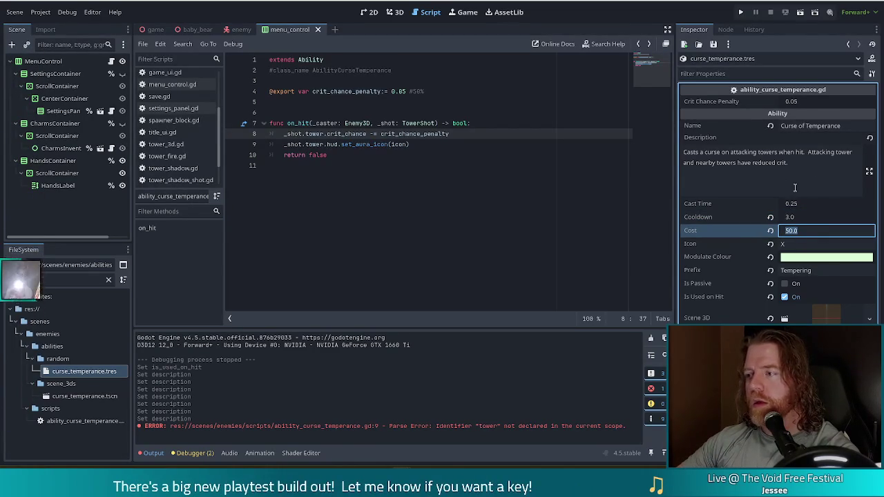
click(799, 163)
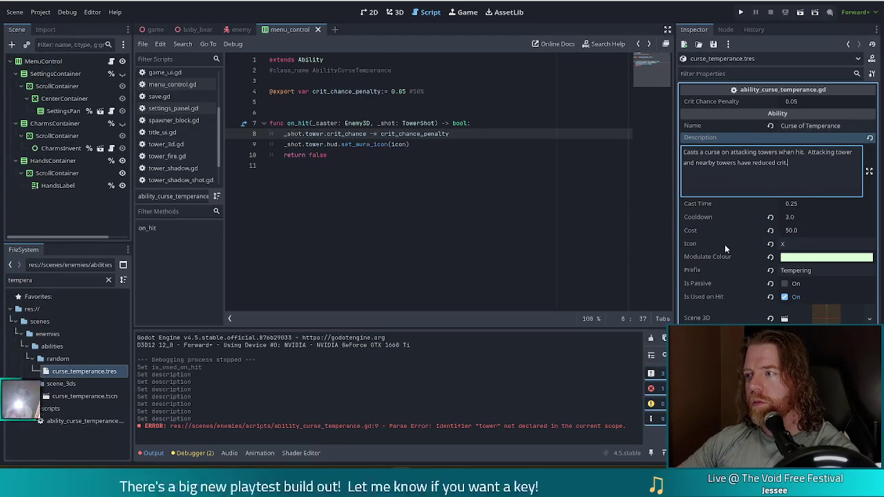
click(820, 204)
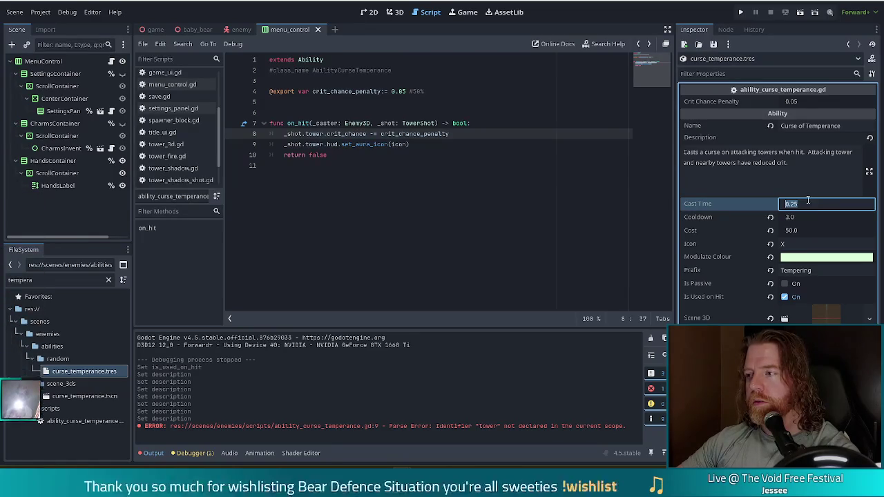
click(769, 163)
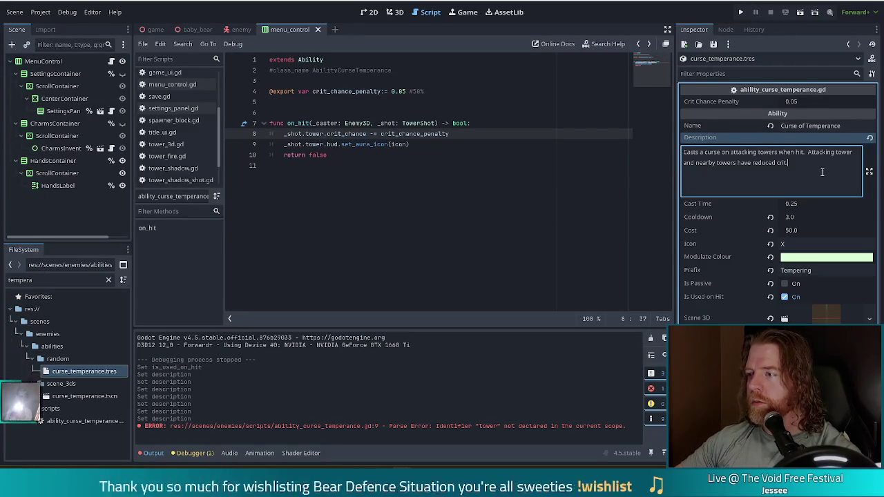
text(.)
click(752, 163)
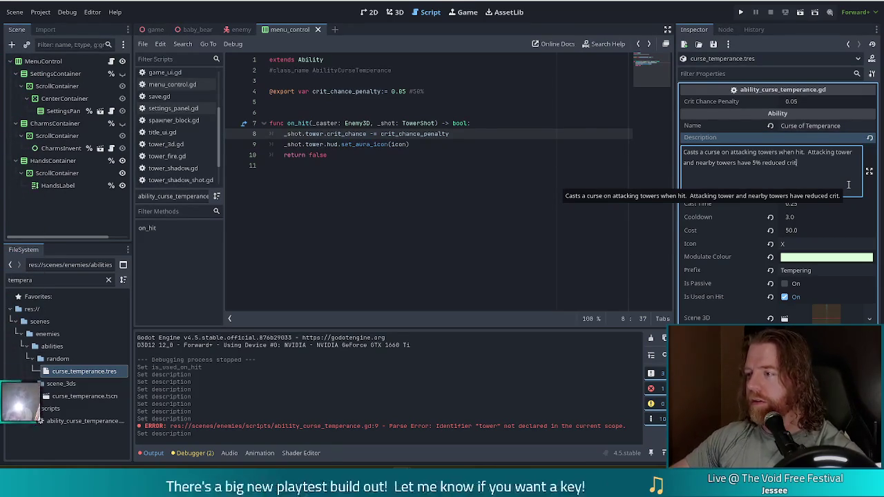
key(End)
key(Left)
text(chance)
key(ctrl+s)
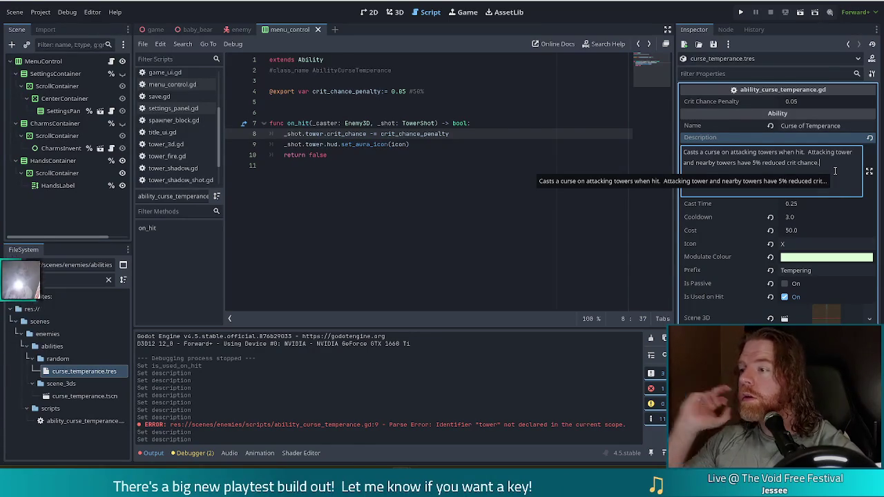
click(508, 137)
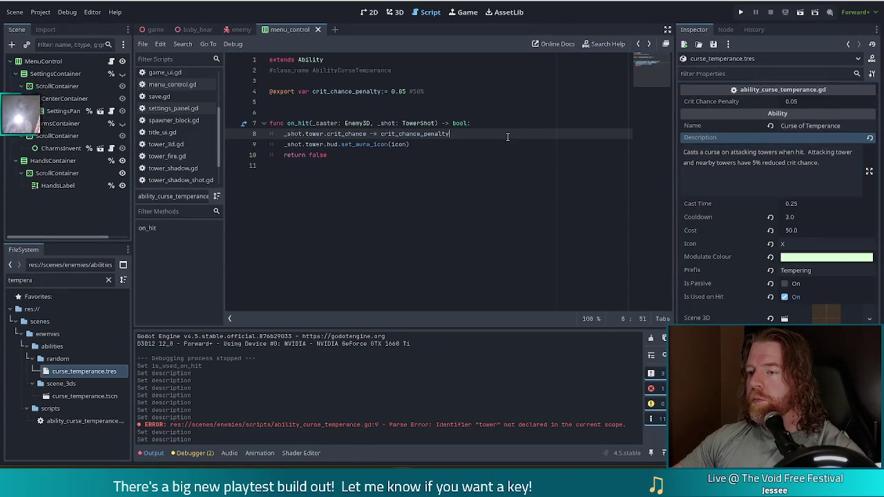
- Review the crit_chance penalty and aura icon lines in on_hit, then run the project
mouse_move(410, 145)
mouse_down()
mouse_move(287, 145)
mouse_move(276, 125)
mouse_move(283, 134)
mouse_up()
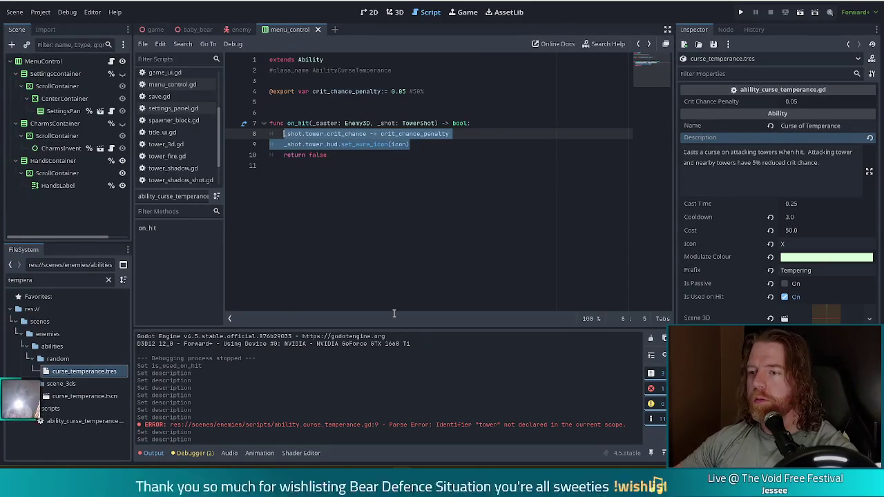
mouse_move(451, 133)
mouse_down()
mouse_move(290, 133)
mouse_move(331, 143)
mouse_move(341, 133)
mouse_up()
drag(428, 146, 281, 136)
click(477, 123)
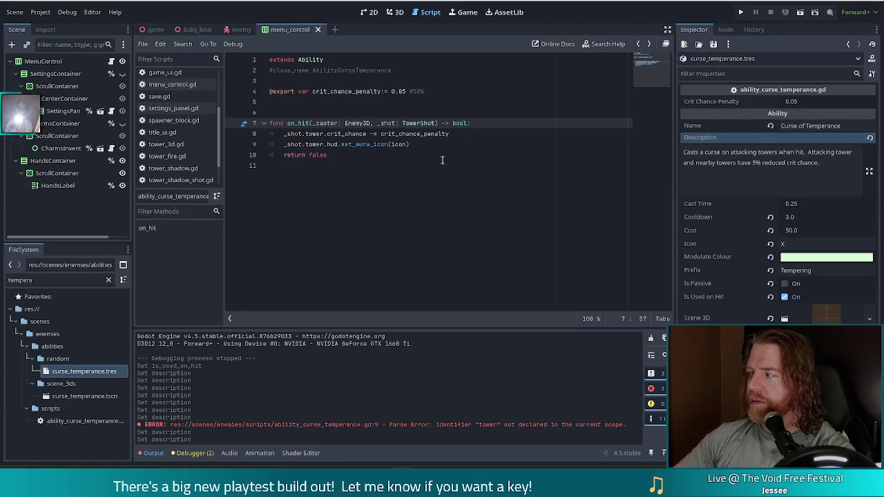
click(741, 13)
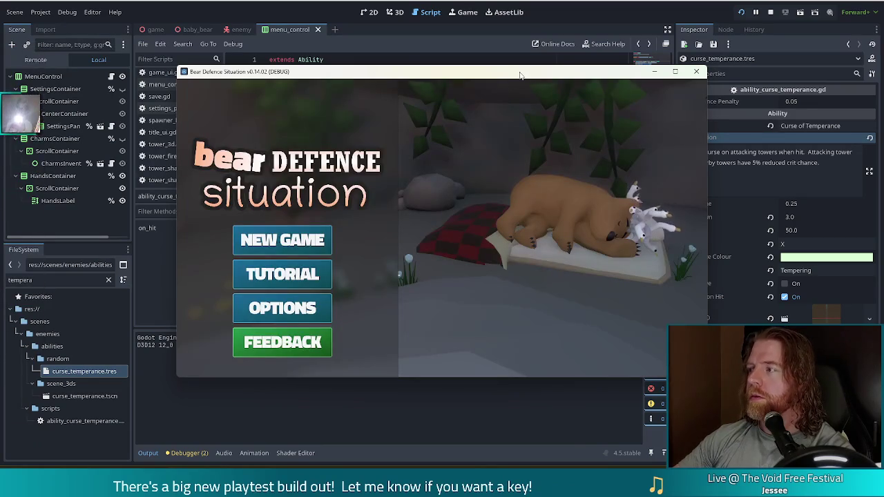
- Move the game window up-left and start a new game from the main menu
mouse_move(451, 76)
mouse_down()
mouse_move(403, 67)
mouse_move(419, 65)
mouse_up()
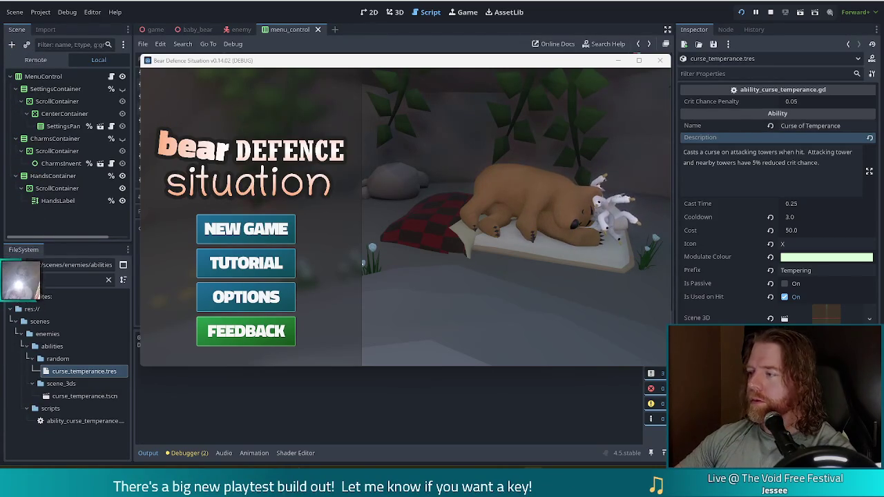
click(245, 231)
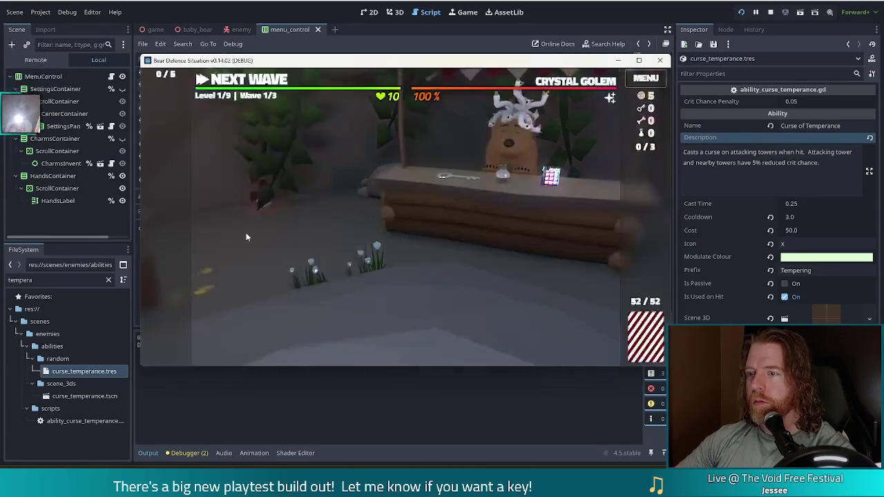
- Enter 'set_ability curse_temperance' in the debug console to give enemies the temperance curse
mouse_move(581, 86)
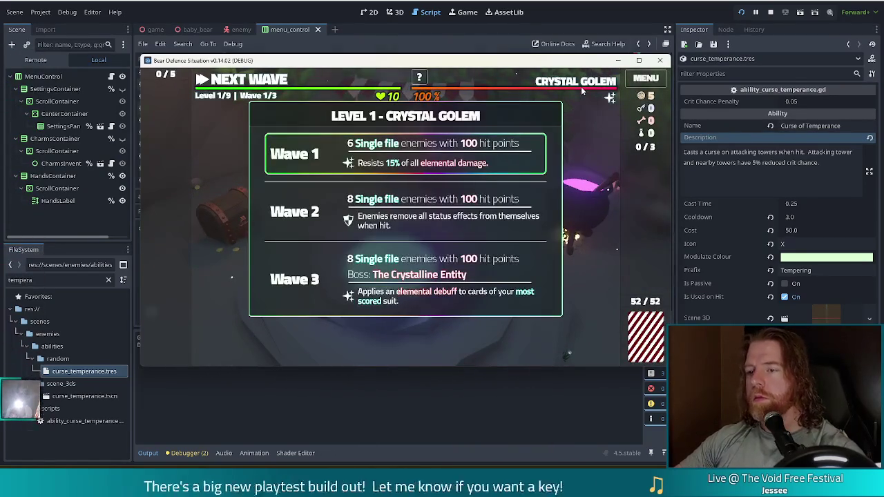
key(grave)
text(set_)
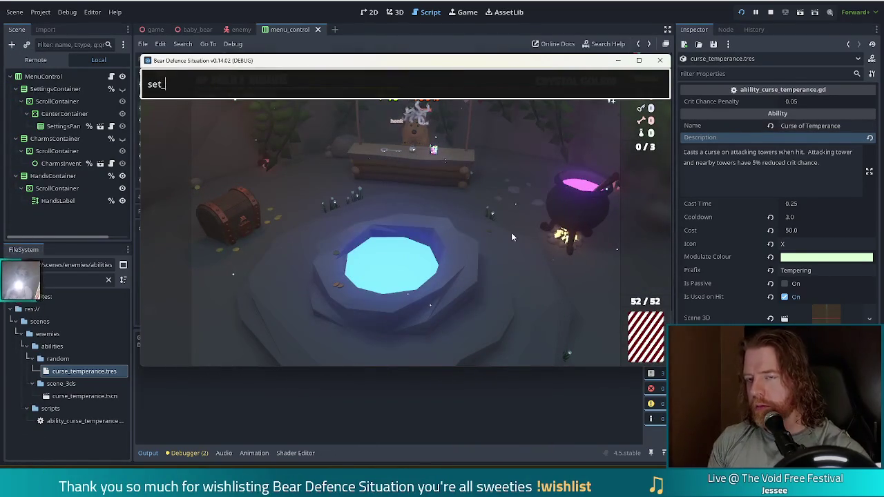
text(ability )
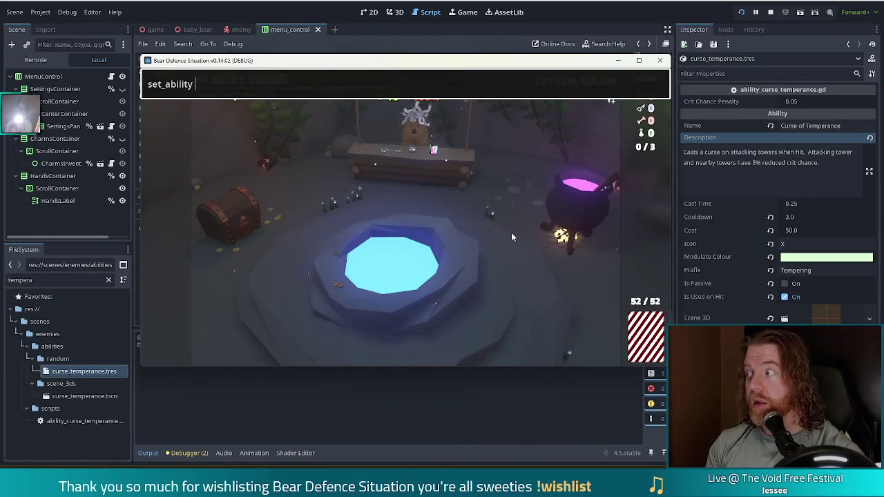
text(curse_)
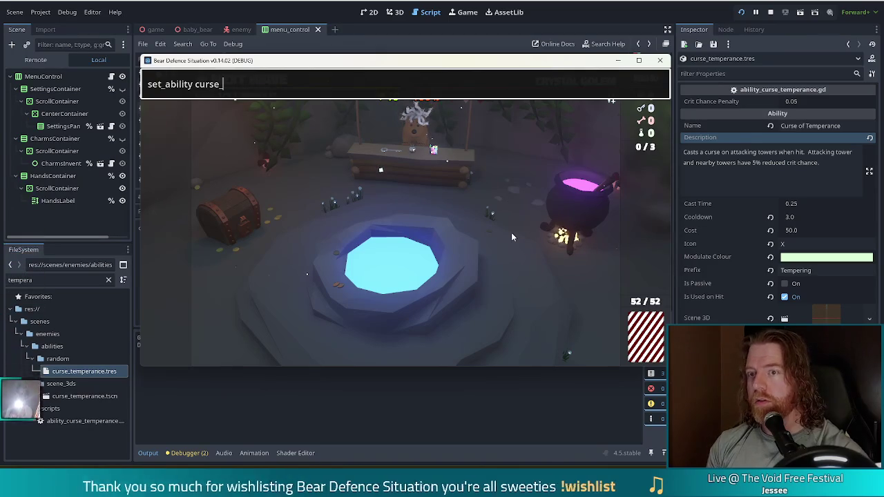
text(temperanc)
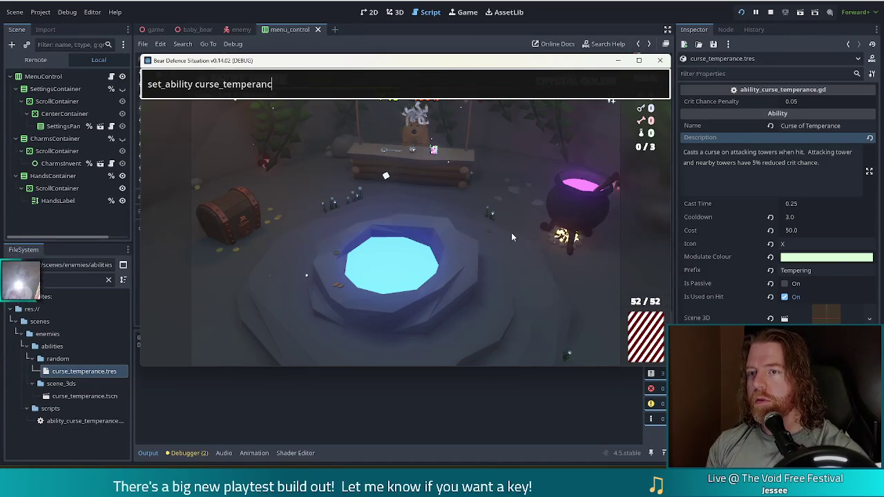
text(e)
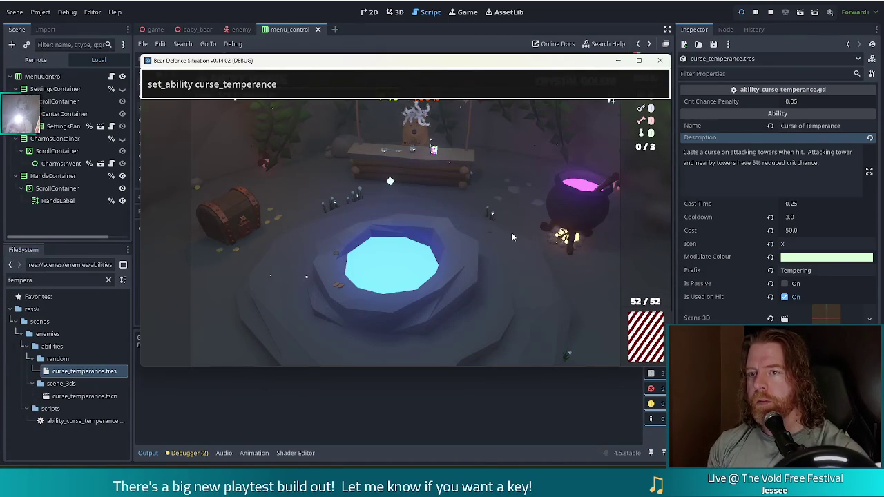
key(Return)
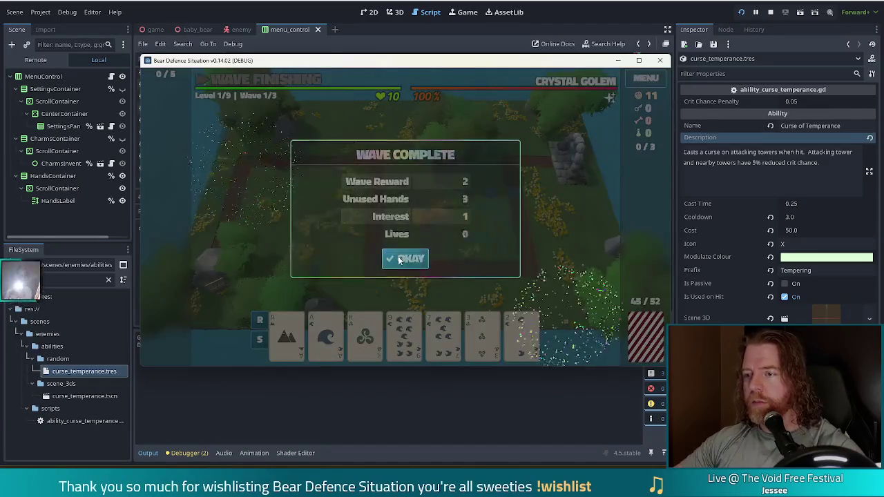
- Dismiss Wave Complete, play the Ace of Earth and Ace of Water, and place a Ballista Tower by the path
click(412, 256)
click(286, 335)
click(321, 338)
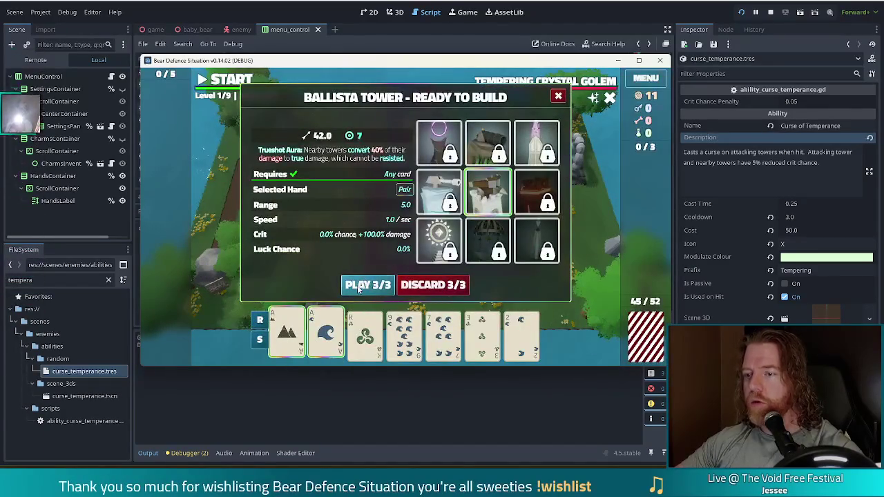
click(359, 286)
click(471, 235)
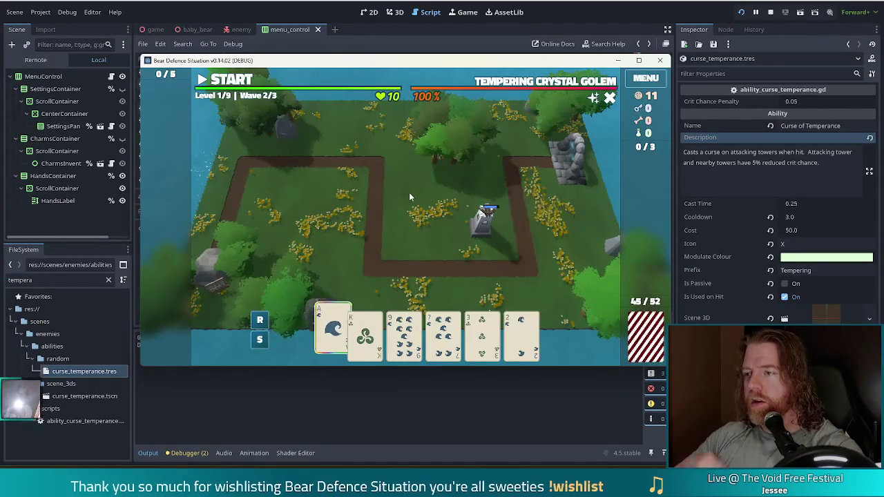
click(480, 235)
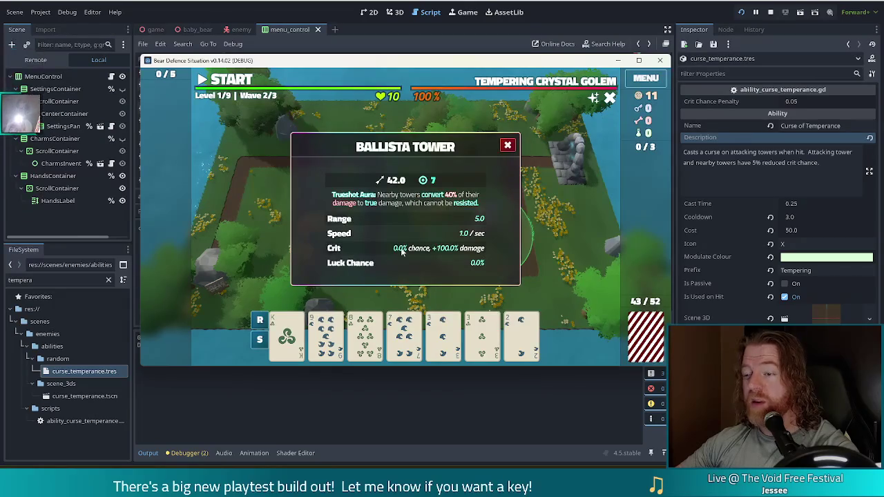
click(507, 147)
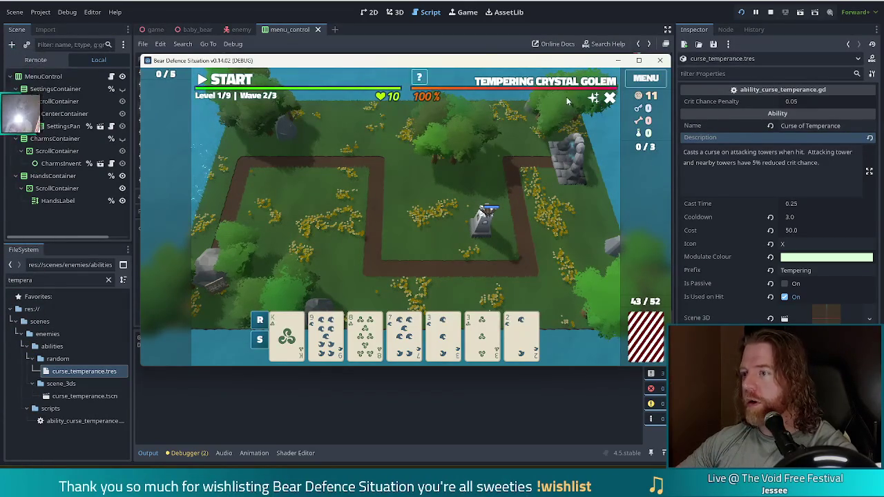
mouse_move(556, 81)
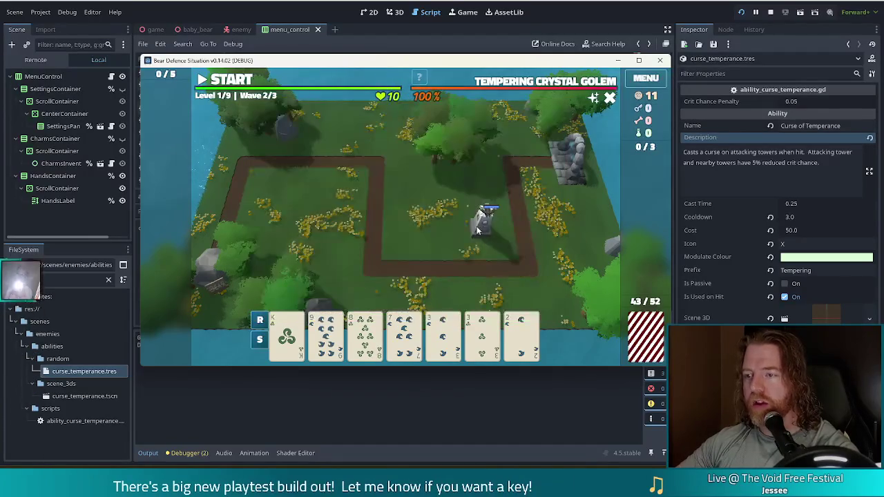
click(482, 240)
click(509, 144)
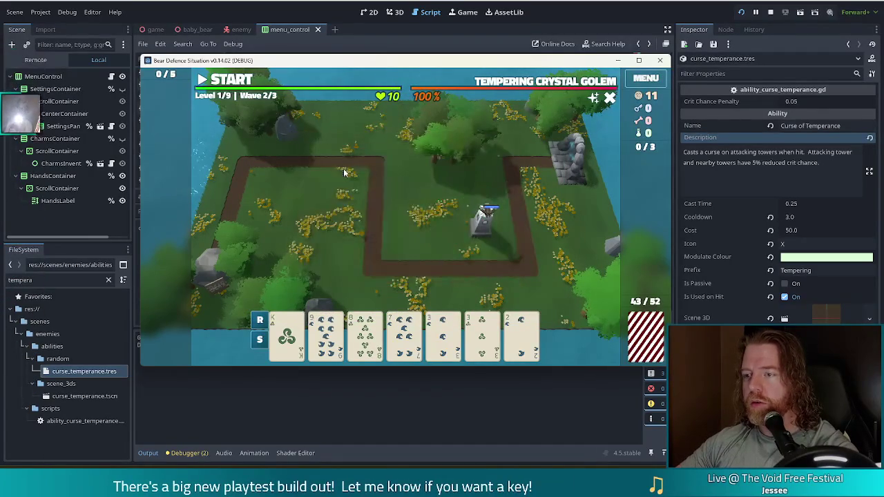
- Start the wave, pause to confirm the Ballista's crit chance fell to -10.0%, then stop the game
click(230, 80)
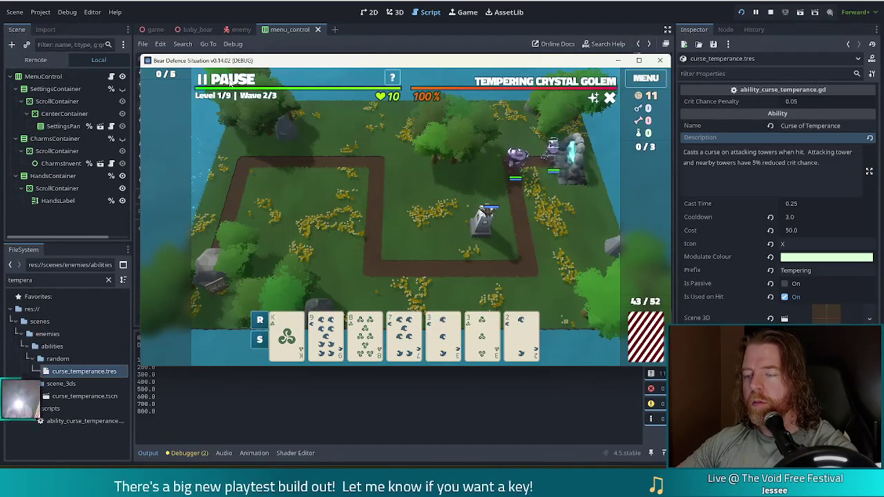
click(231, 80)
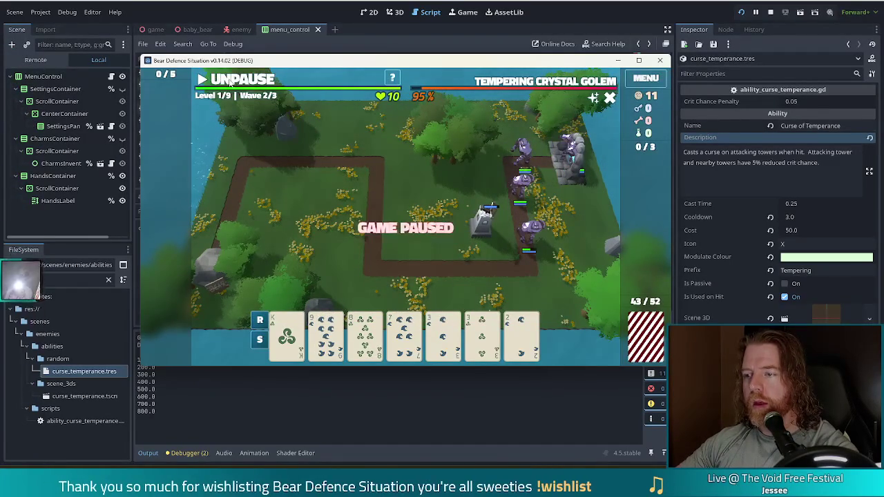
click(485, 220)
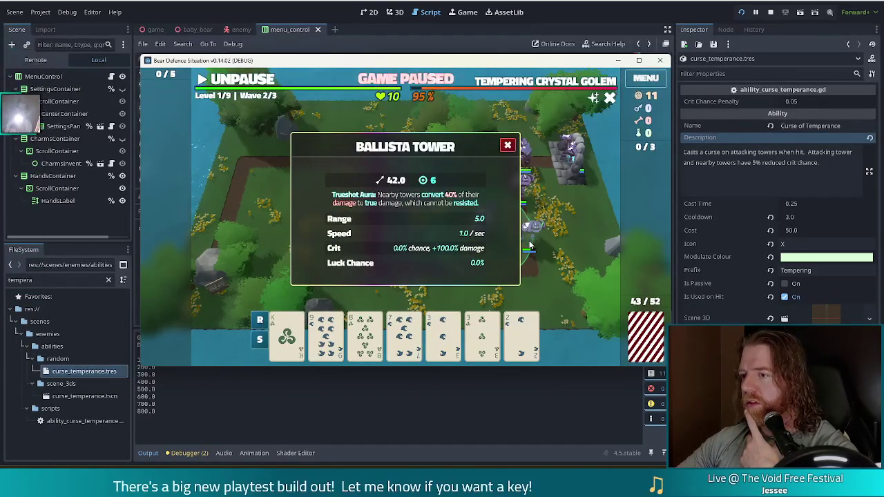
click(507, 145)
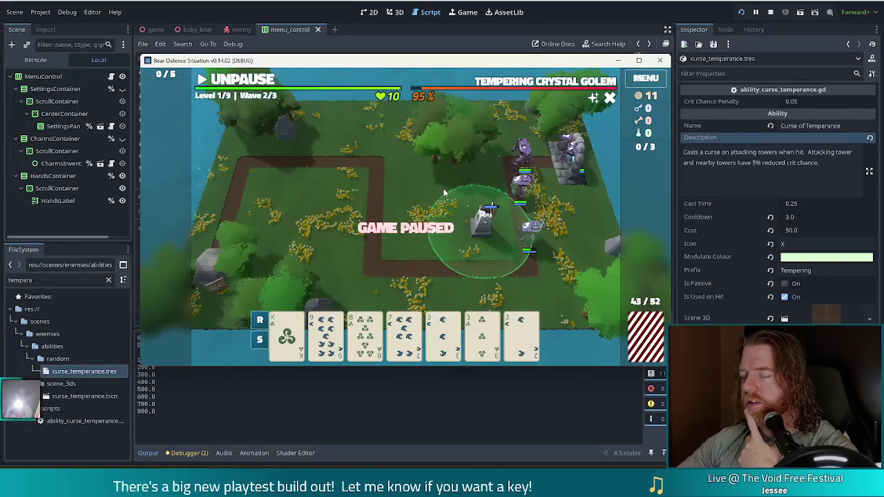
click(242, 79)
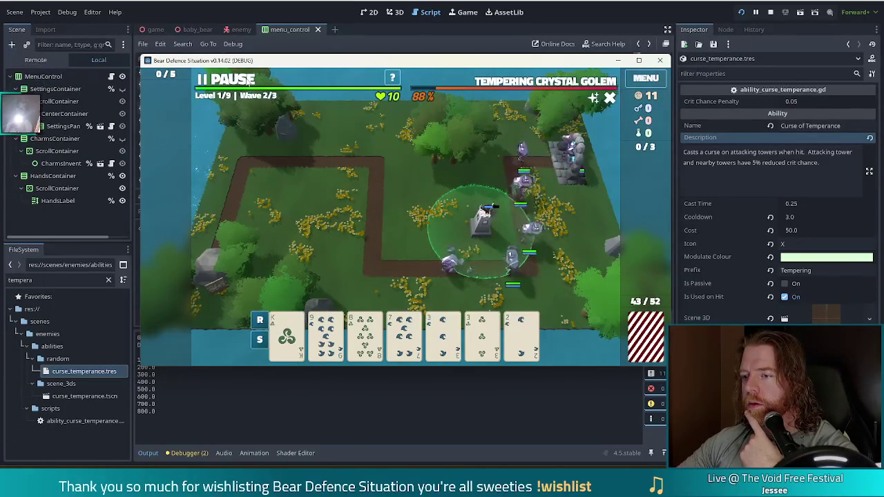
click(250, 79)
click(487, 233)
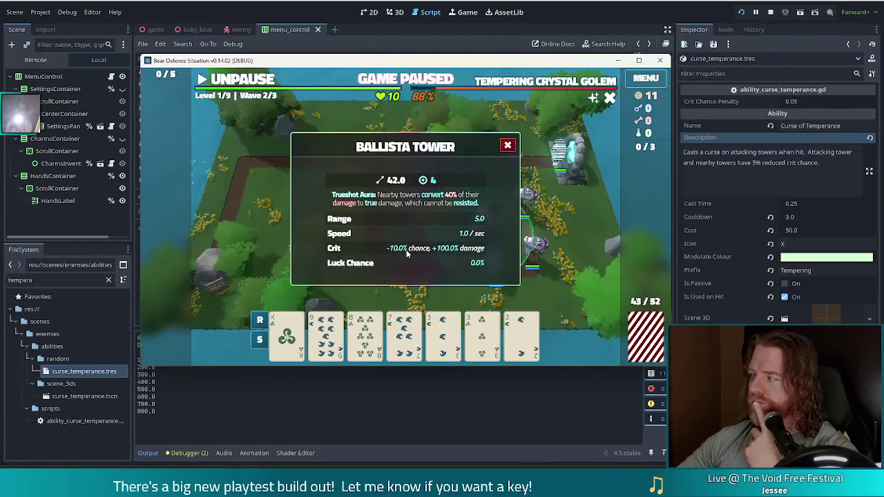
click(769, 13)
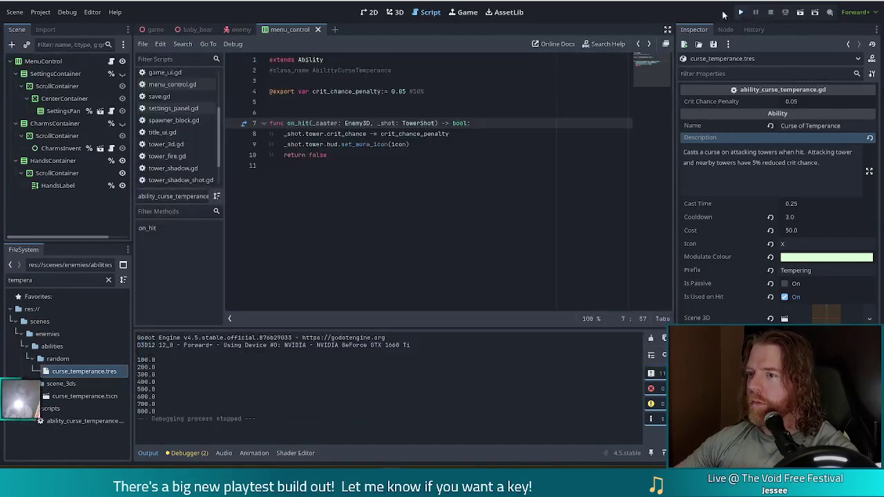
- Change on_hit's return value on line 10 from false to true, save, and relaunch the game
double_click(317, 155)
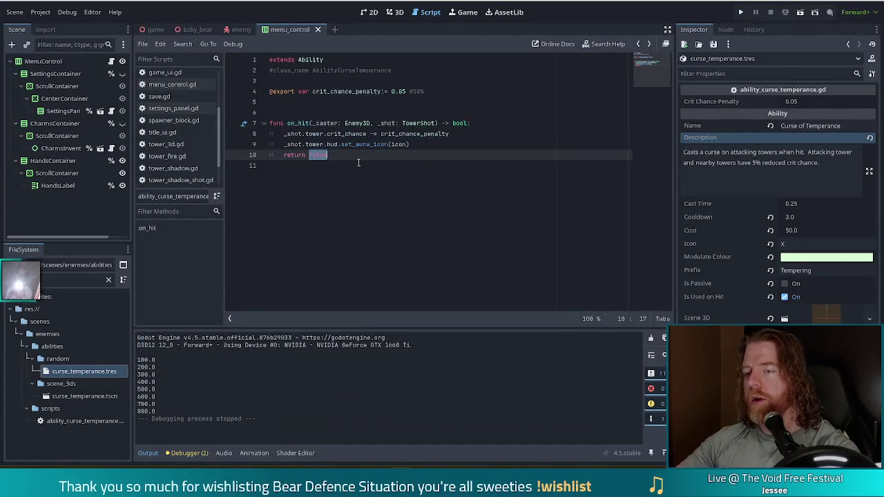
text(true)
key(ctrl+s)
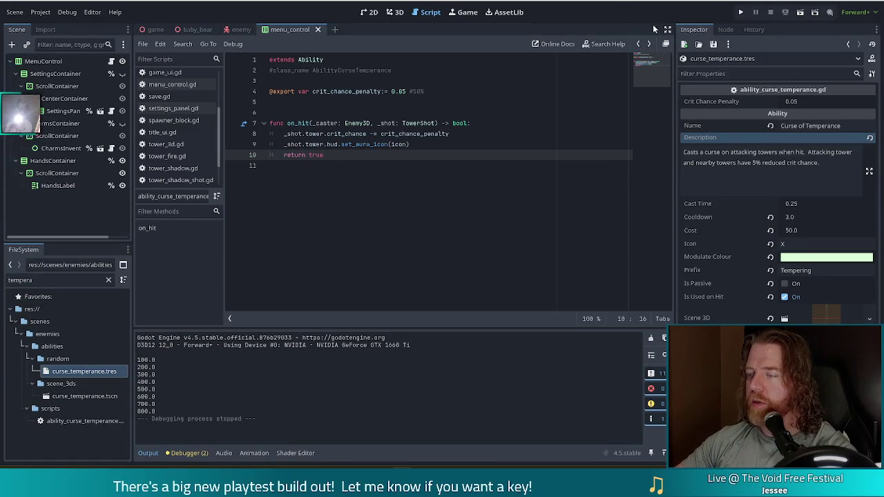
click(742, 12)
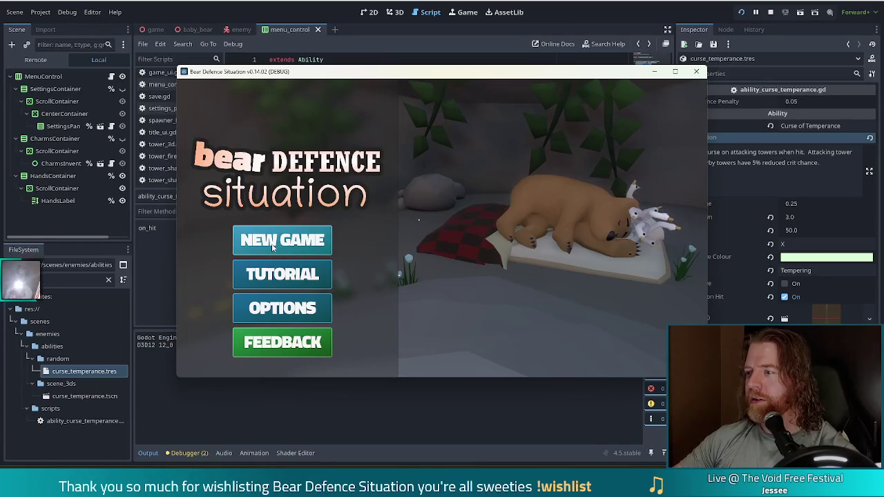
- Start a new game and run set_ability curse_temperance in the game console
click(271, 243)
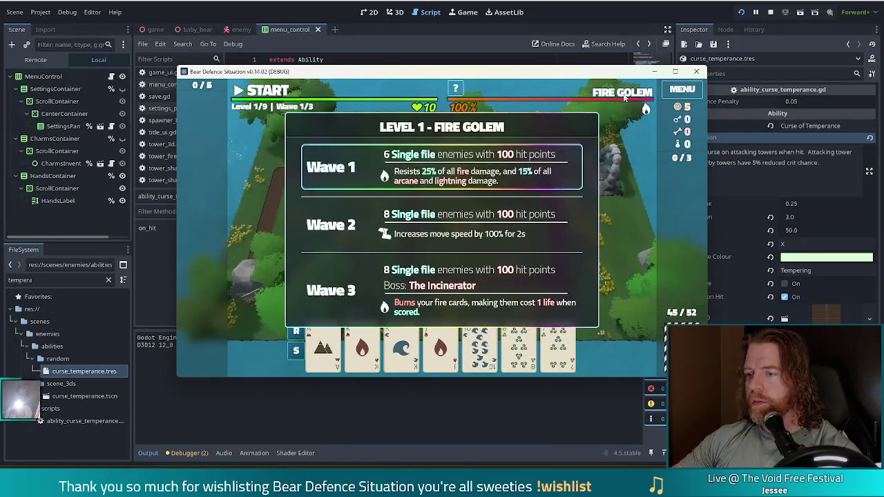
key(grave)
text(set_abi)
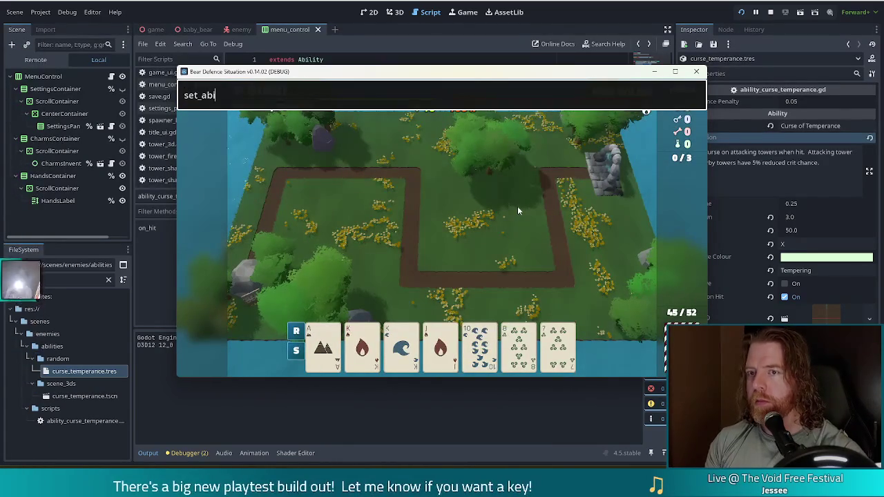
text(litcurse)
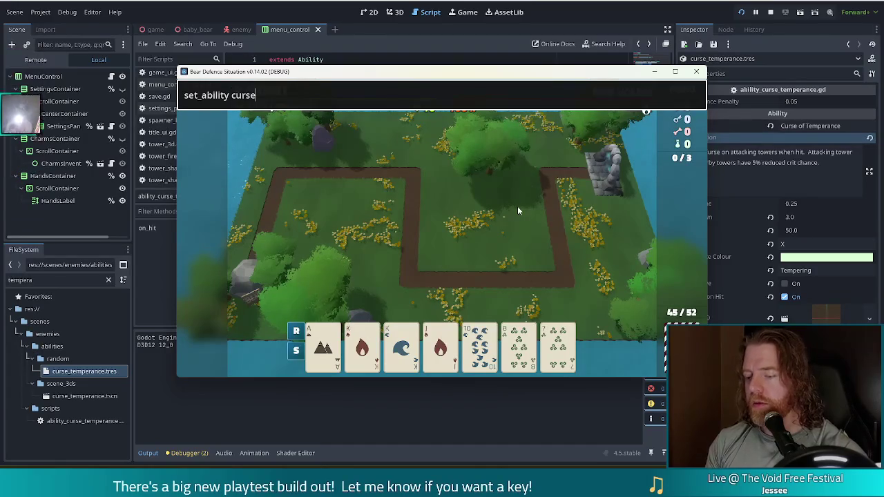
text(mperan)
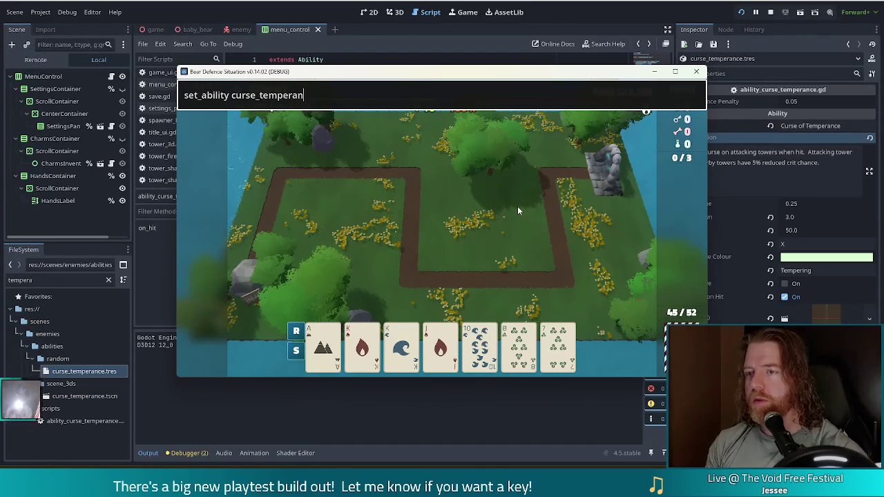
text(ce)
key(Return)
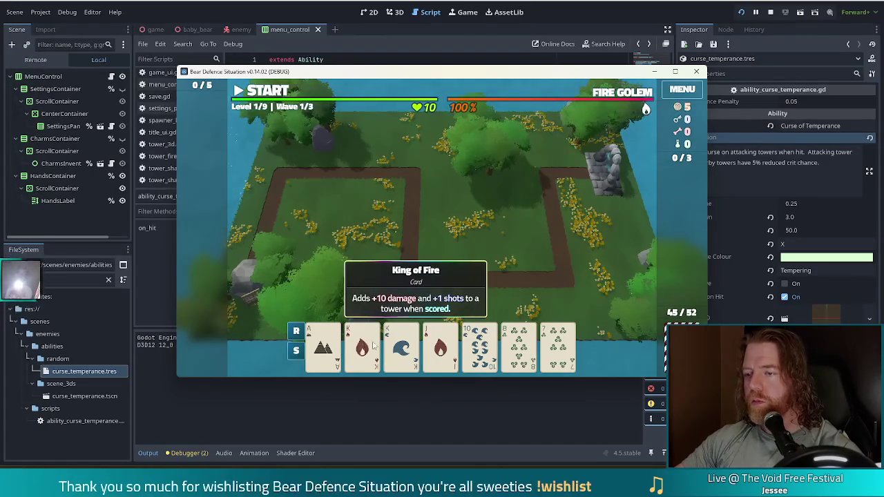
- Build a tower in the middle of the map, start wave 2, and pause it
click(404, 370)
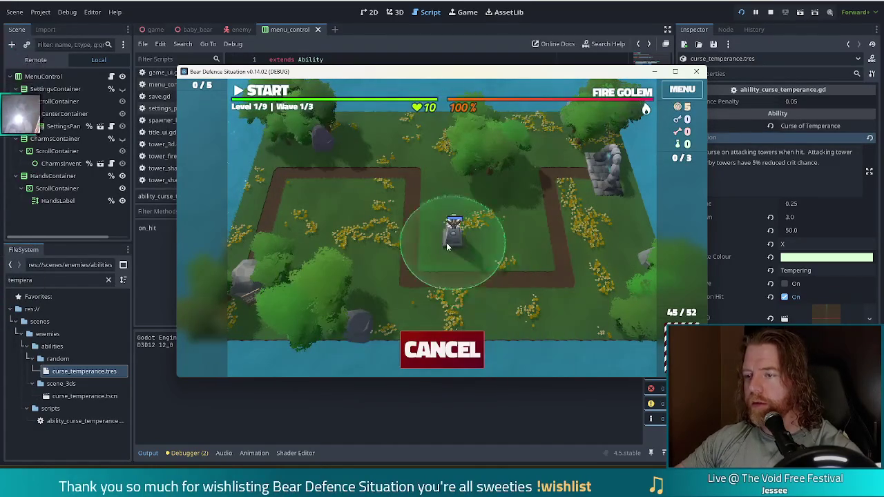
click(446, 243)
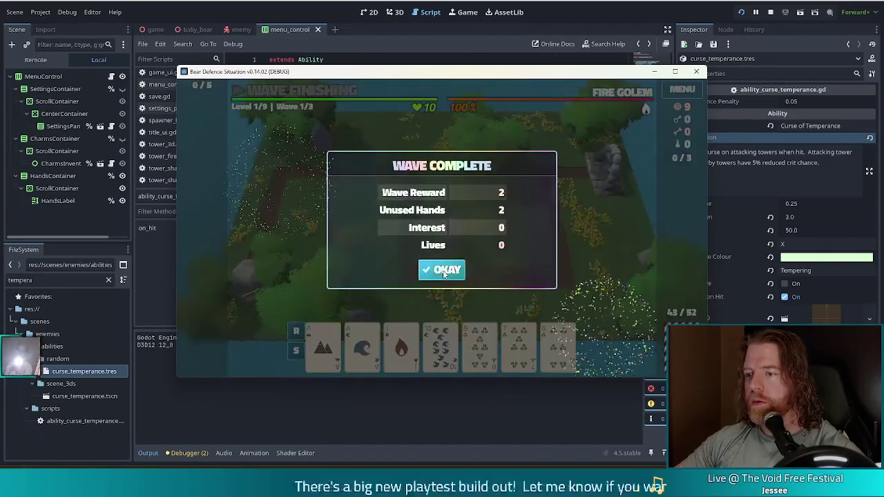
click(443, 271)
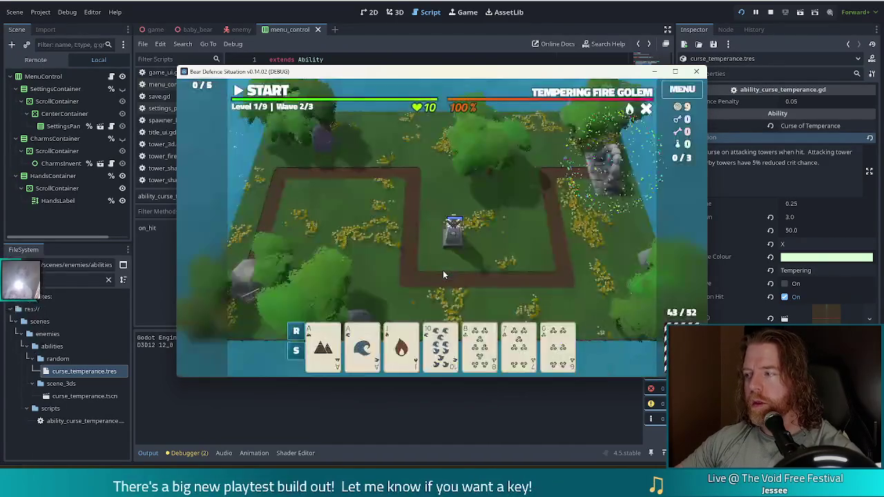
click(259, 94)
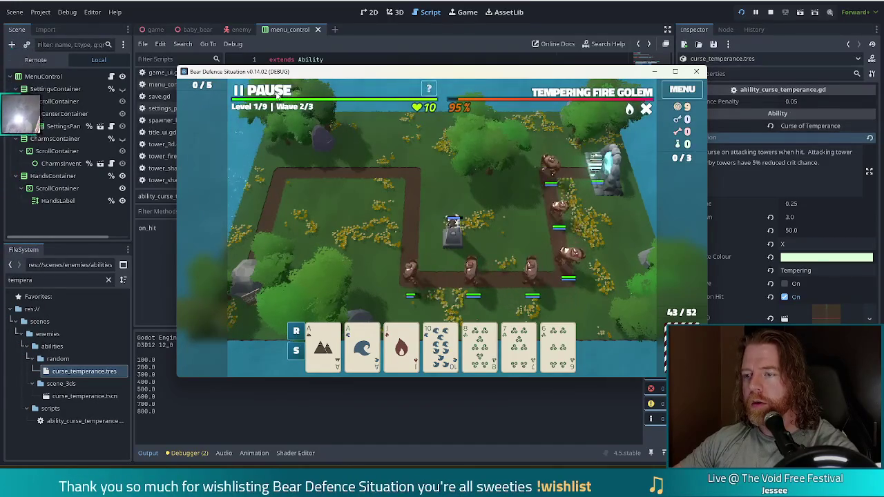
click(277, 97)
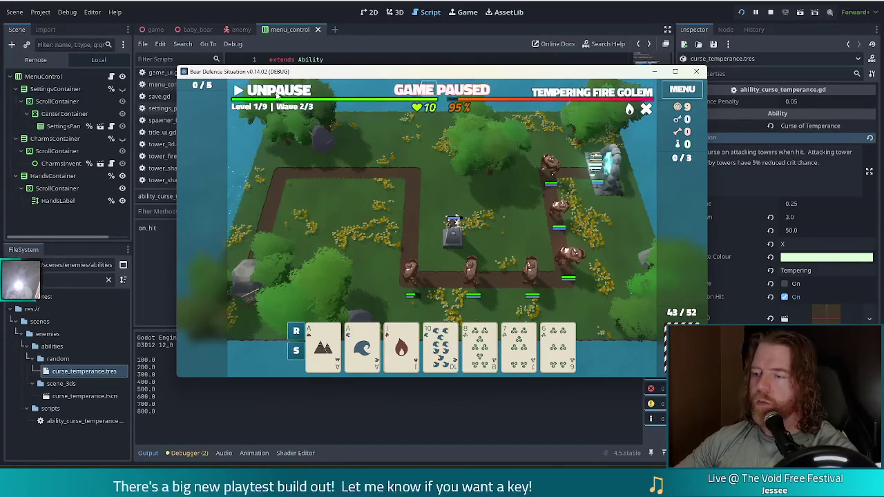
- Return to the editor and open the tower_3d.gd script
click(428, 10)
click(402, 143)
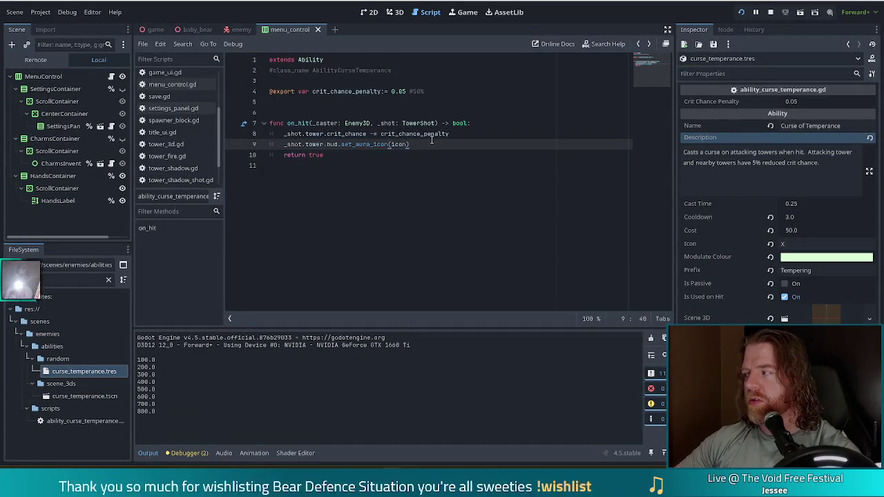
click(166, 143)
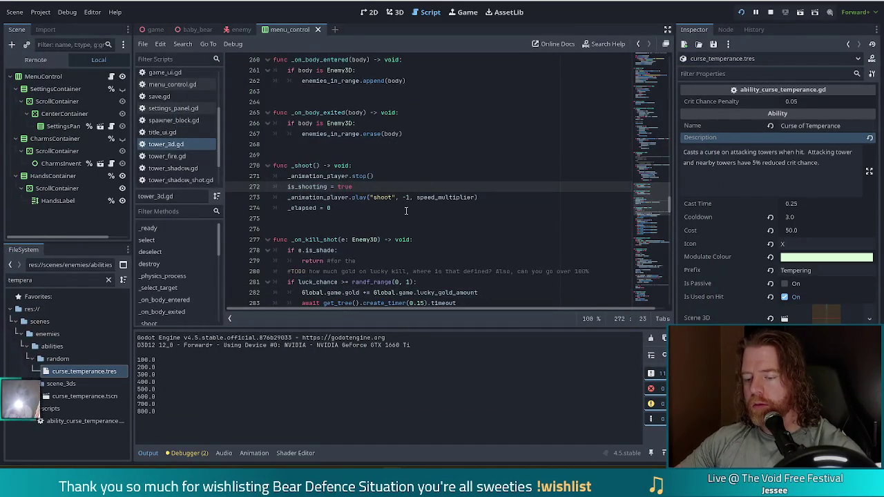
- Search tower_3d.gd for 'curse', stepping through matches to the crit_penalty curse stats
key(ctrl+f)
text(curse)
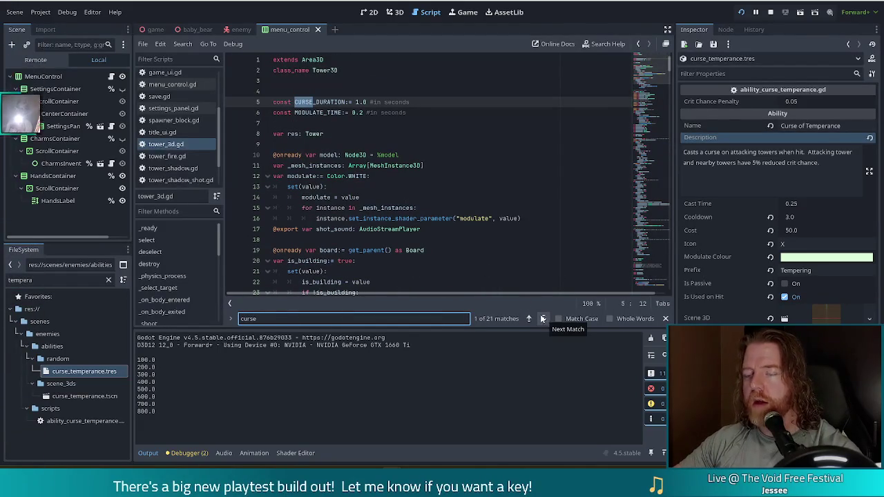
click(543, 318)
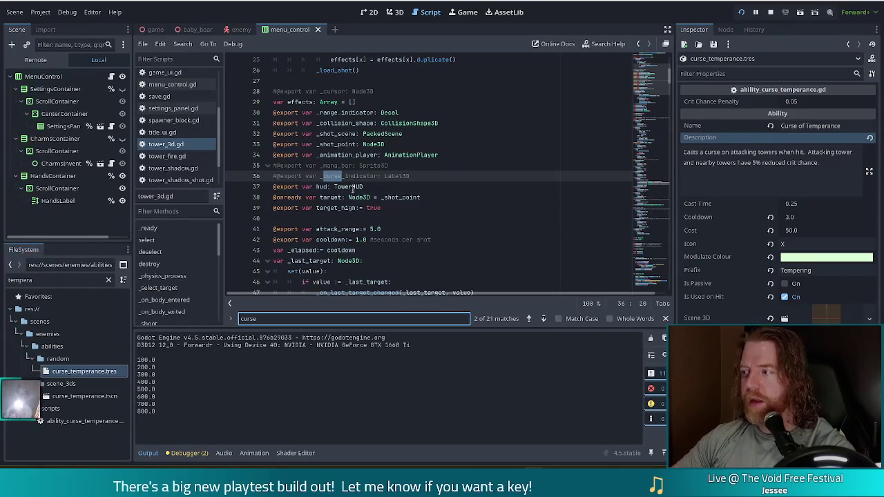
mouse_move(349, 196)
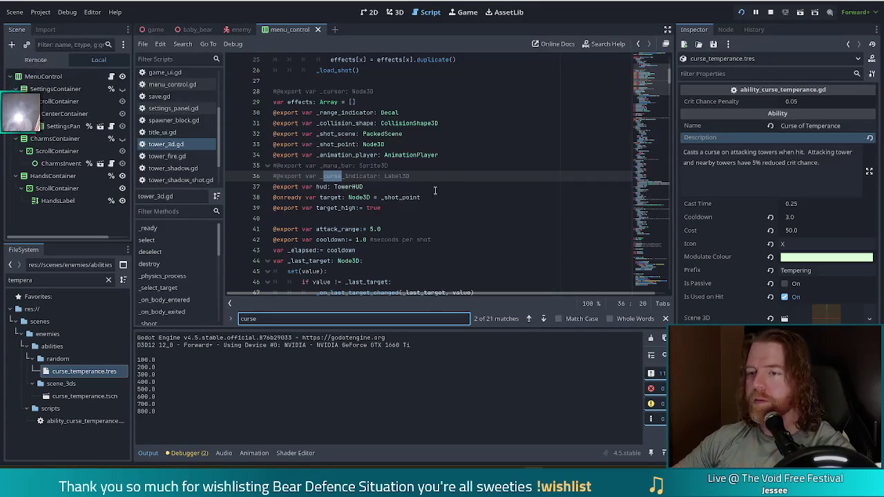
click(400, 207)
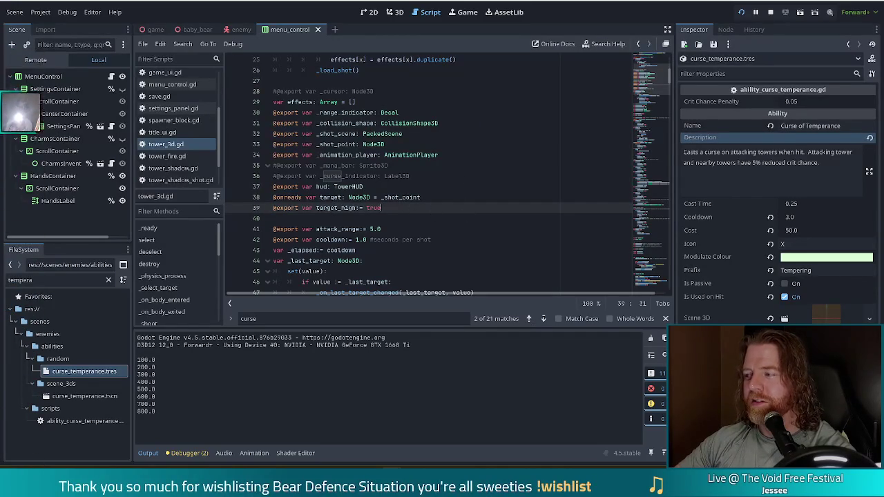
click(403, 186)
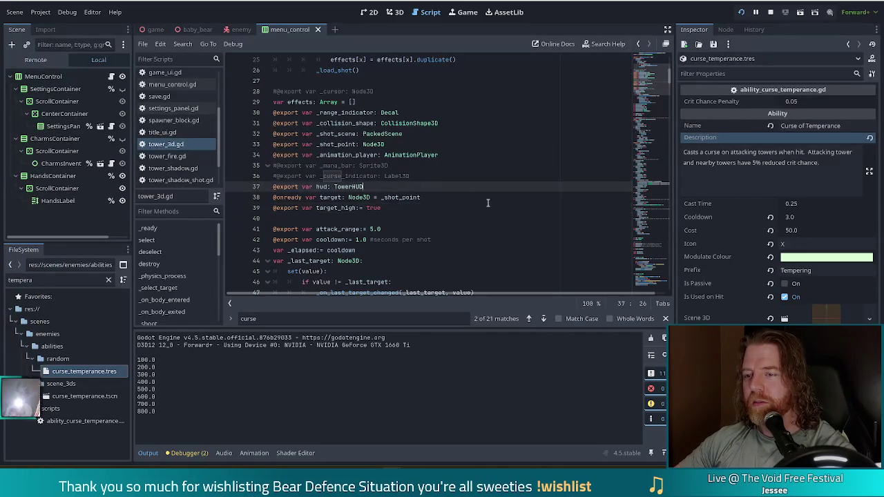
click(544, 320)
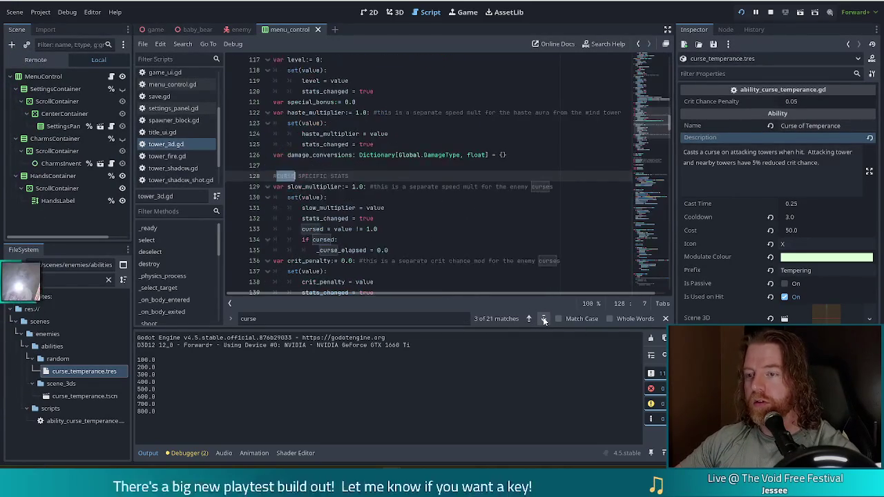
scroll(356, 230, down, 4)
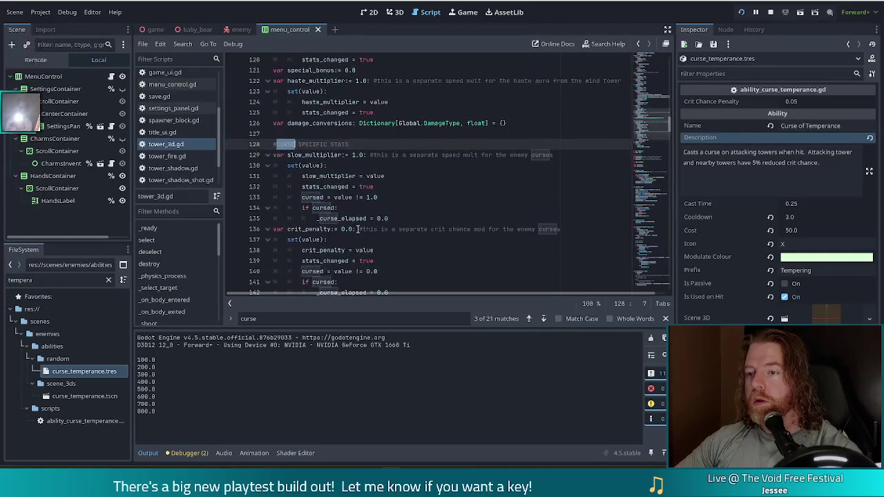